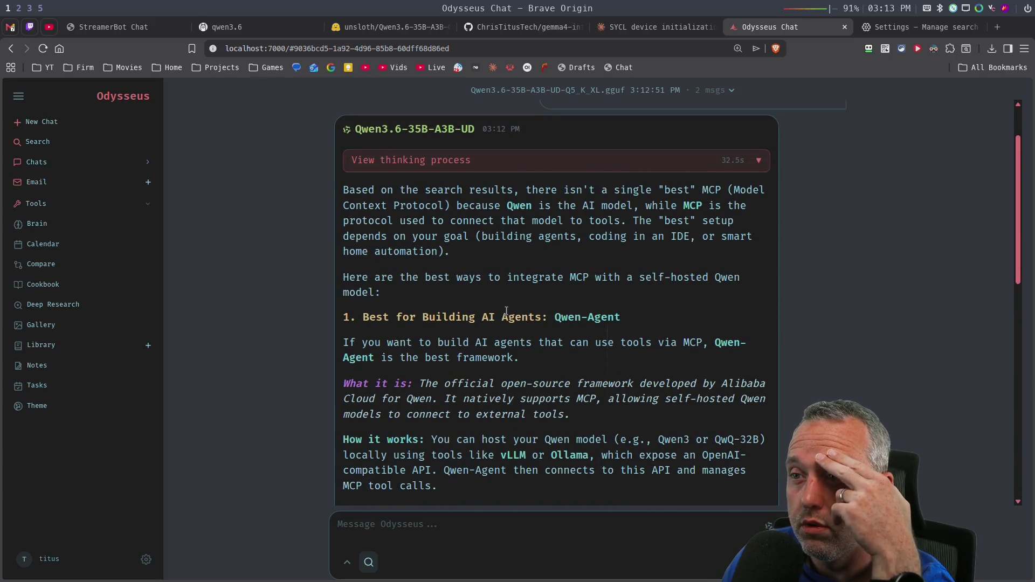
# - Read to the end of Qwen's MCP reply, highlighting the notes on other AI assistants and Claude Code
pyautogui.scroll(-3, 506, 312)
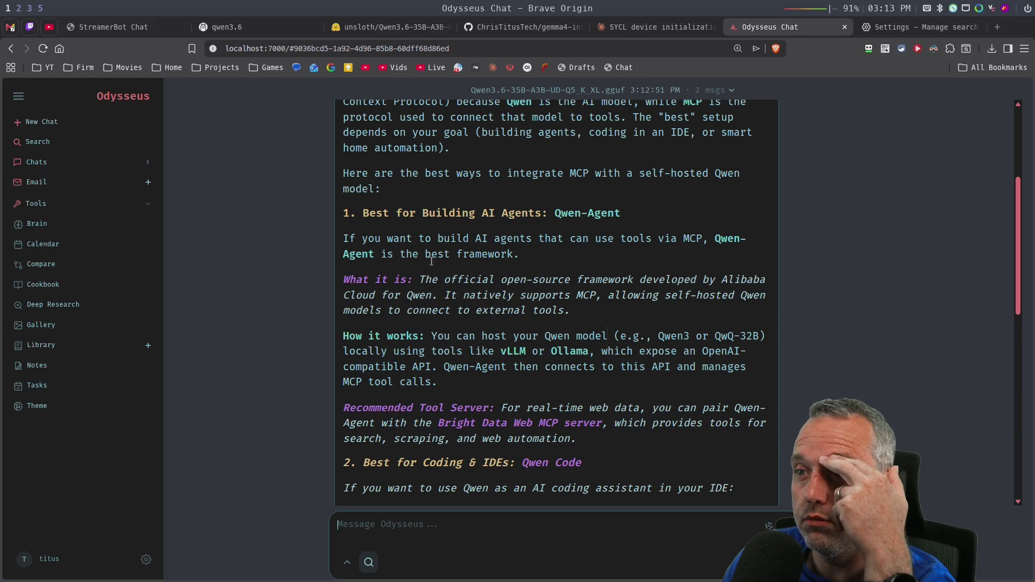
pyautogui.scroll(-3, 497, 283)
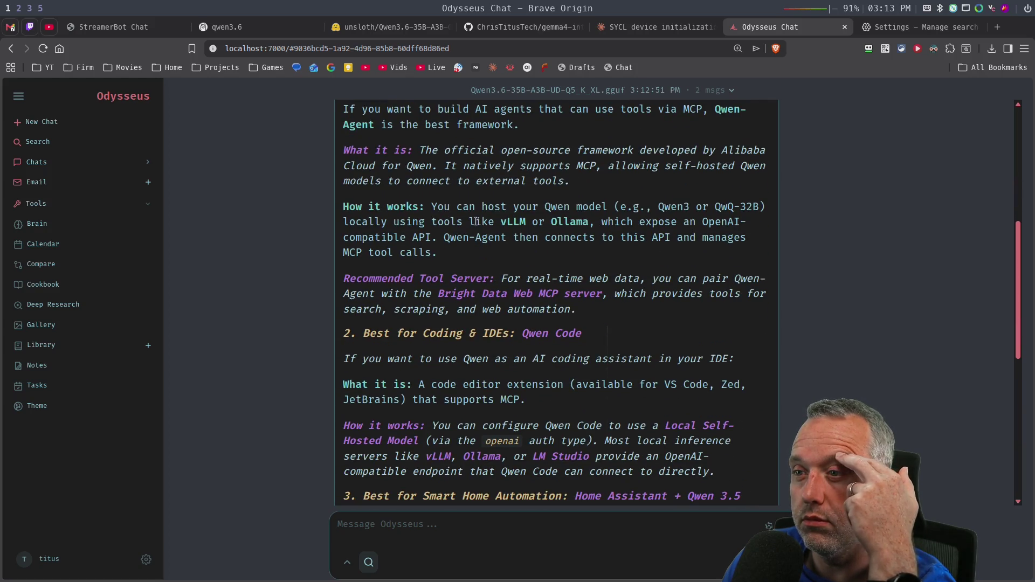
pyautogui.scroll(-3, 475, 222)
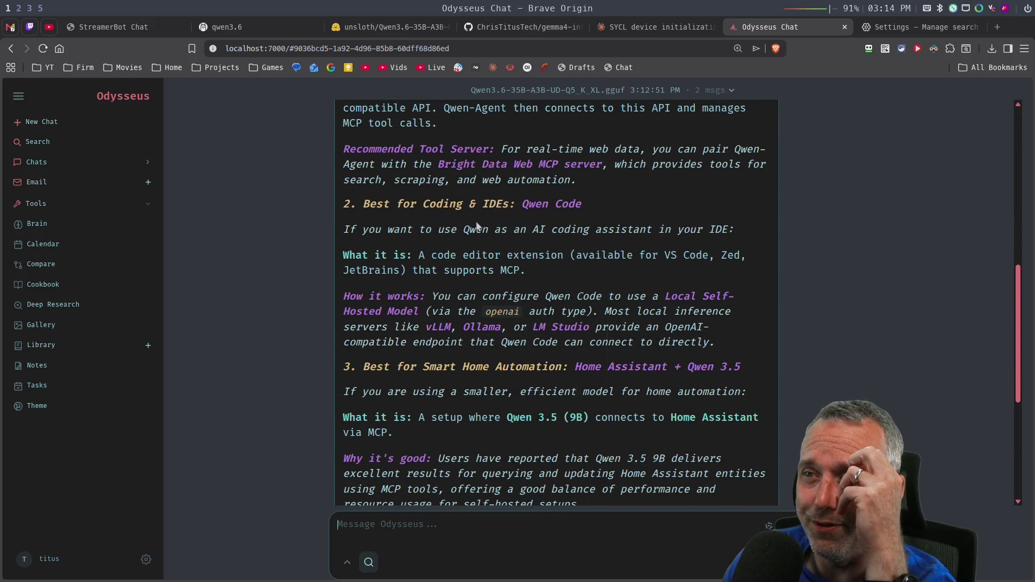
pyautogui.scroll(-6, 652, 270)
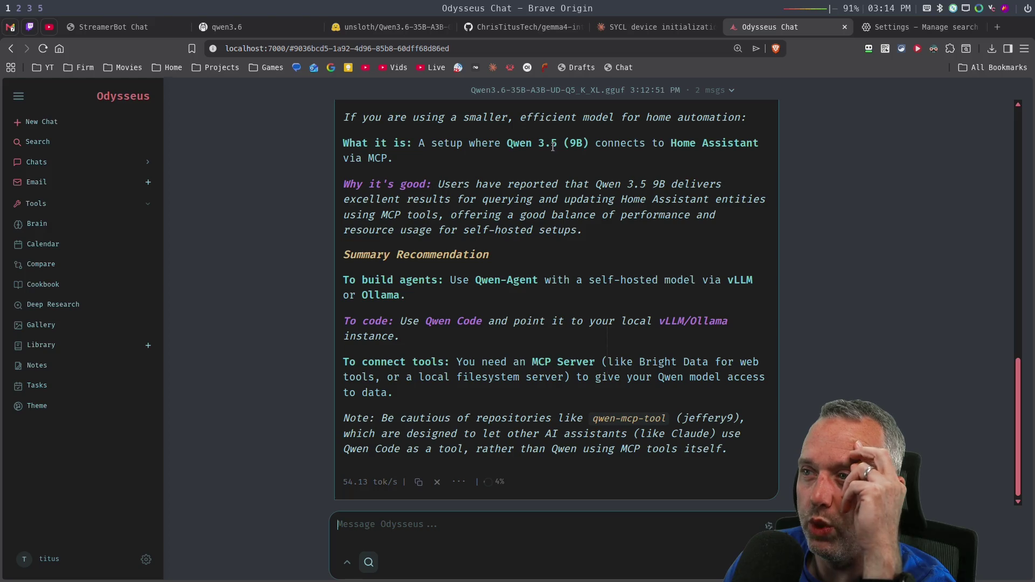
pyautogui.scroll(-1, 499, 282)
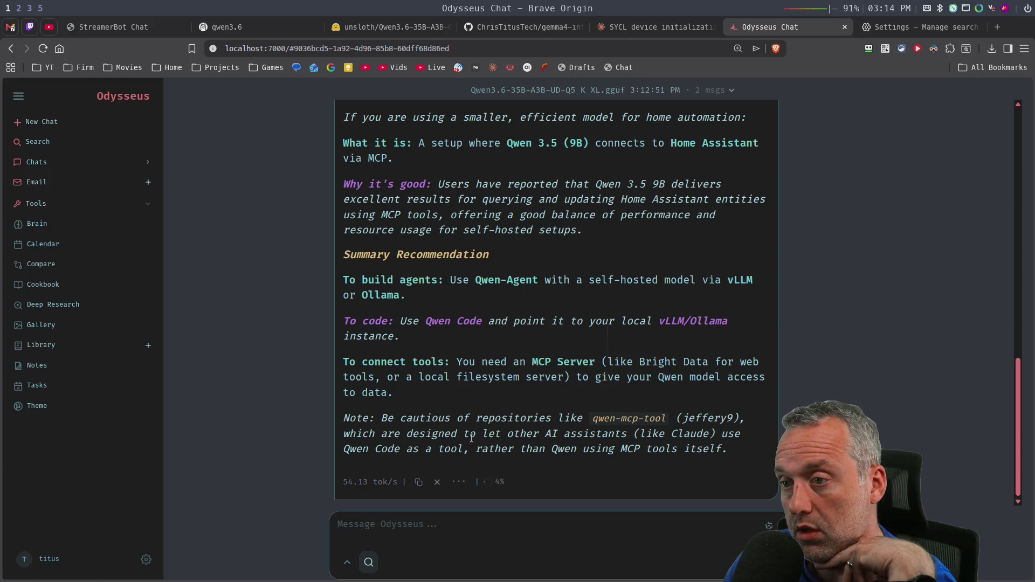
pyautogui.moveTo(407, 434); pyautogui.dragTo(690, 435)
pyautogui.click(663, 433)
pyautogui.moveTo(388, 449); pyautogui.dragTo(572, 449)
pyautogui.click(483, 449)
pyautogui.click(619, 450)
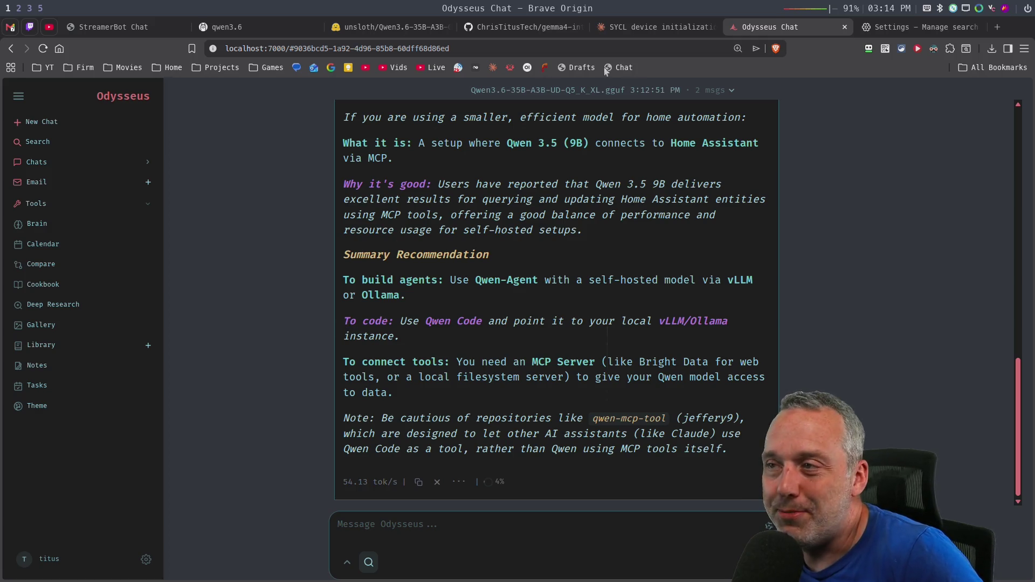
# - From the live stream chat, open the mcpservers.org and engram-mcp GitHub links in background tabs
pyautogui.click(129, 27)
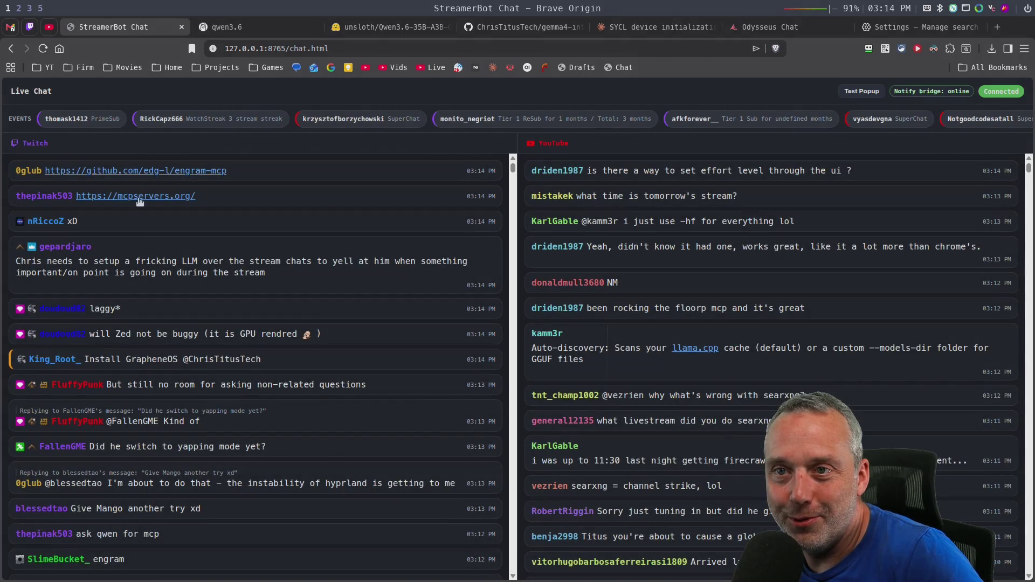
pyautogui.middleClick(151, 233)
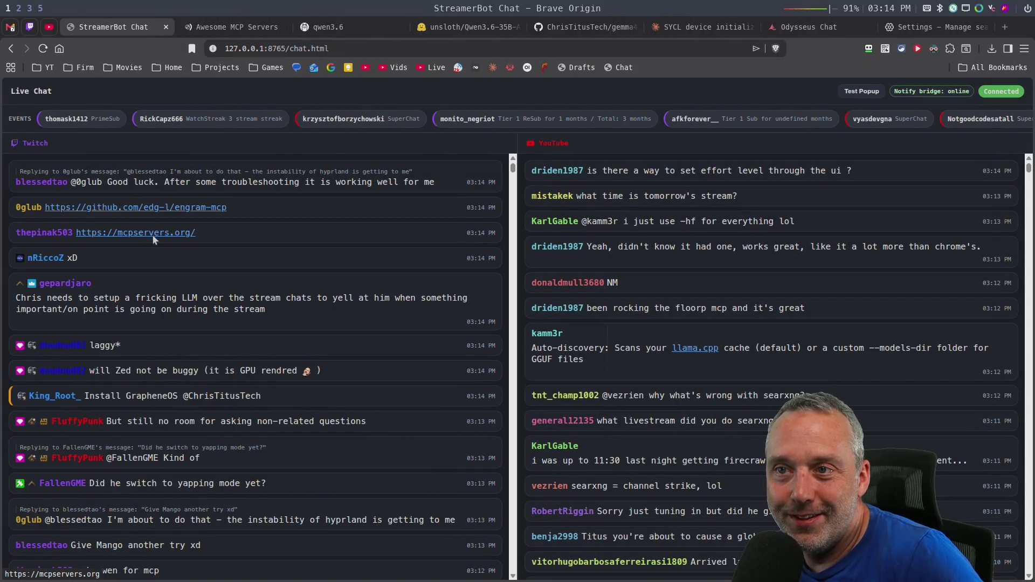
pyautogui.middleClick(174, 213)
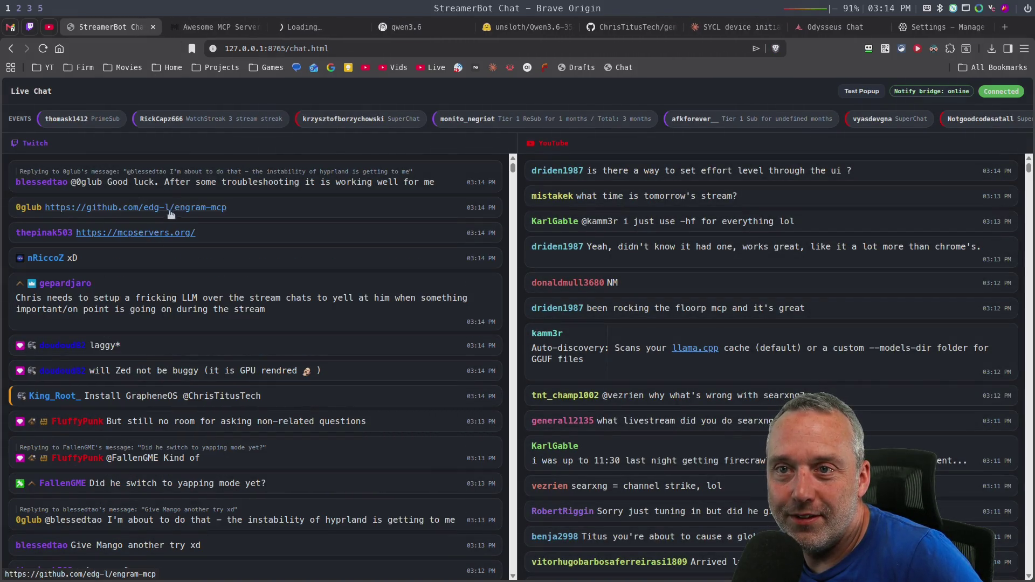
# - Scroll Awesome MCP Servers to the Featured MCPs cards listing GitHub, Playwright and Supabase
pyautogui.click(231, 30)
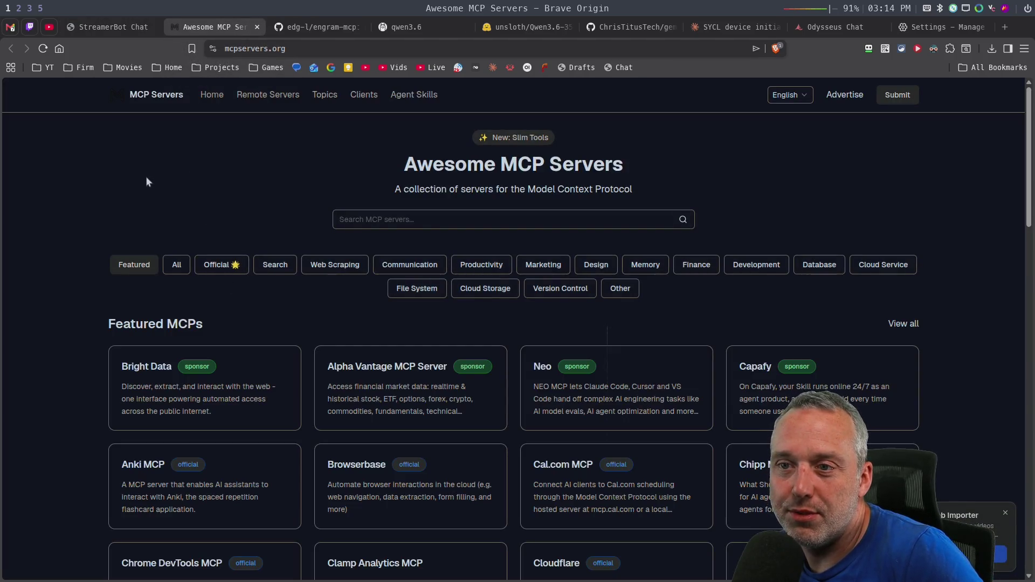
pyautogui.scroll(-3, 146, 172)
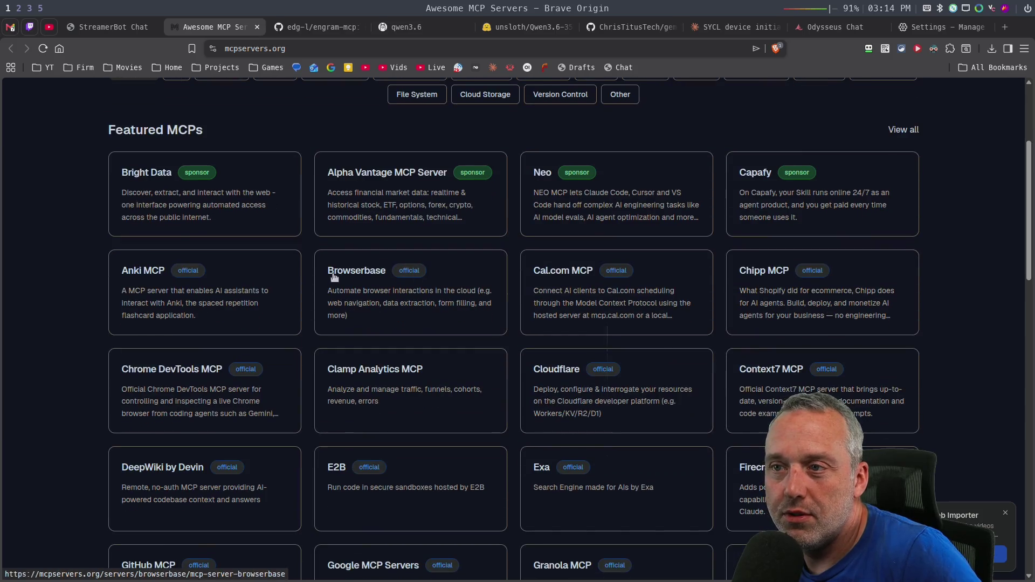
pyautogui.scroll(-4, 670, 178)
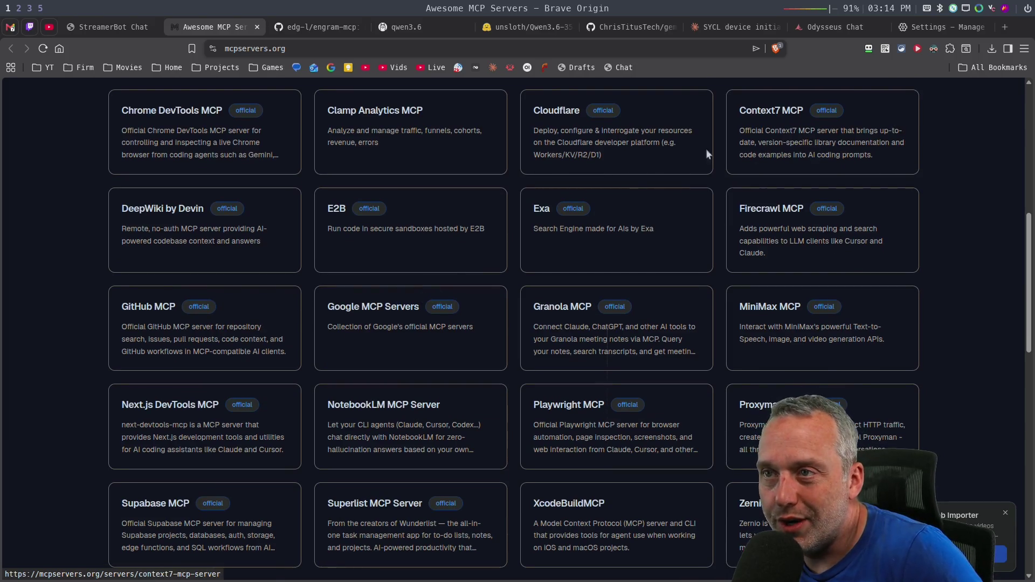
# - Scroll the edg-l/engram-mcp repository down to its README on git-aware session memory
pyautogui.click(305, 30)
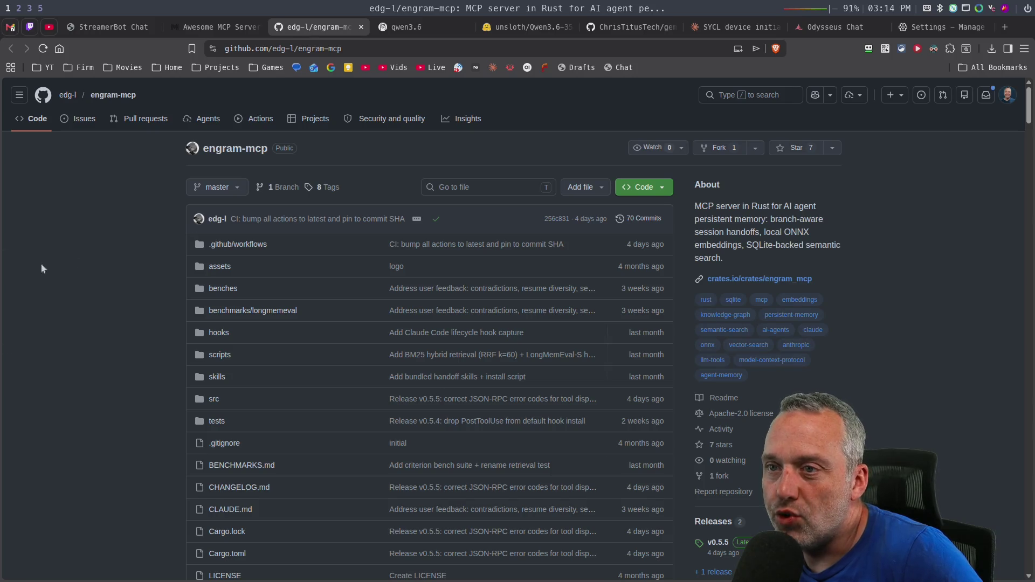
pyautogui.scroll(-1, 125, 224)
pyautogui.scroll(-2, 126, 221)
pyautogui.scroll(3, 151, 189)
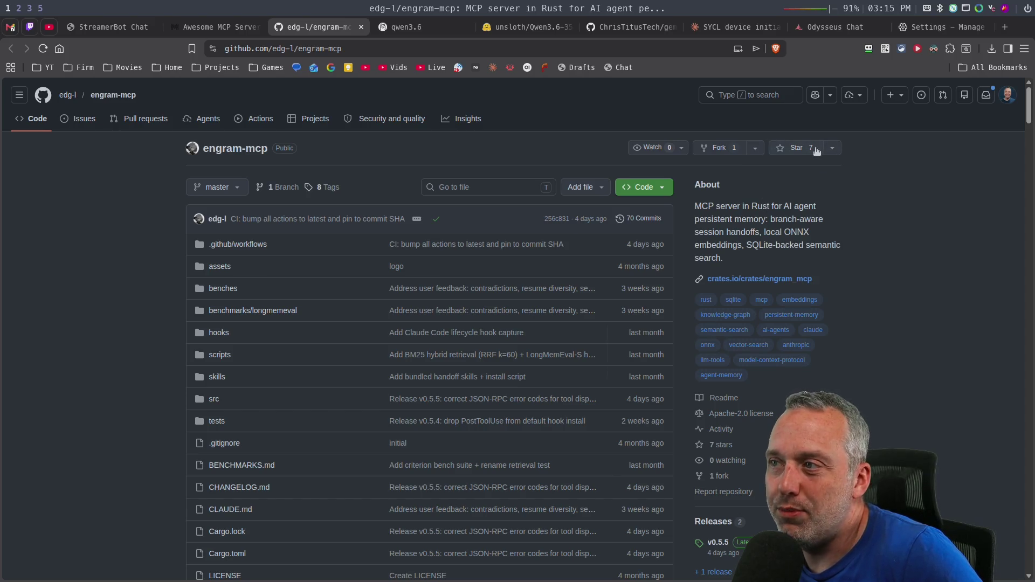
pyautogui.scroll(-5, 97, 213)
pyautogui.scroll(-7, 98, 218)
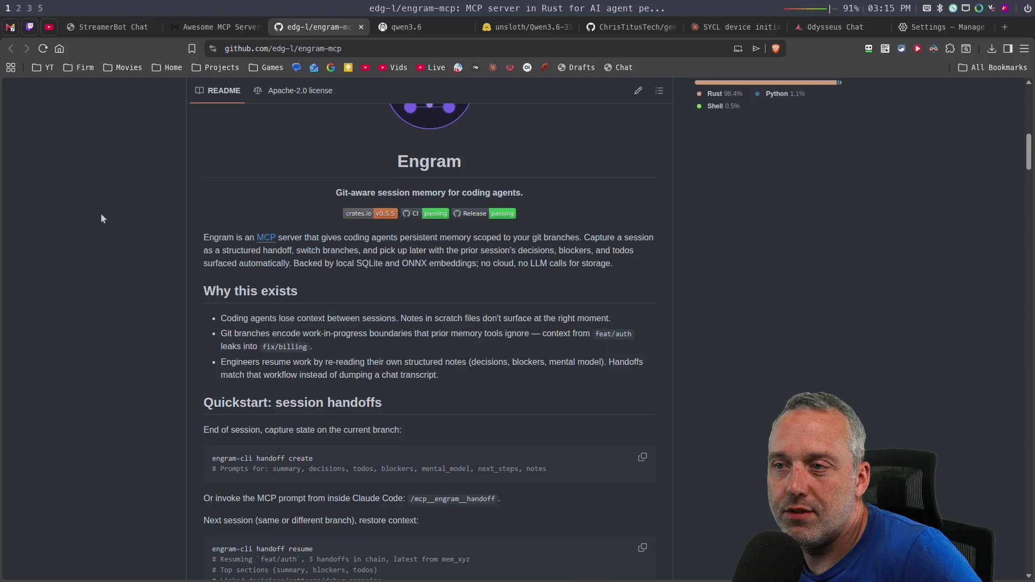
# - Close the engram-mcp tab and open the Context7 MCP page down to its Installation section
pyautogui.click(361, 28)
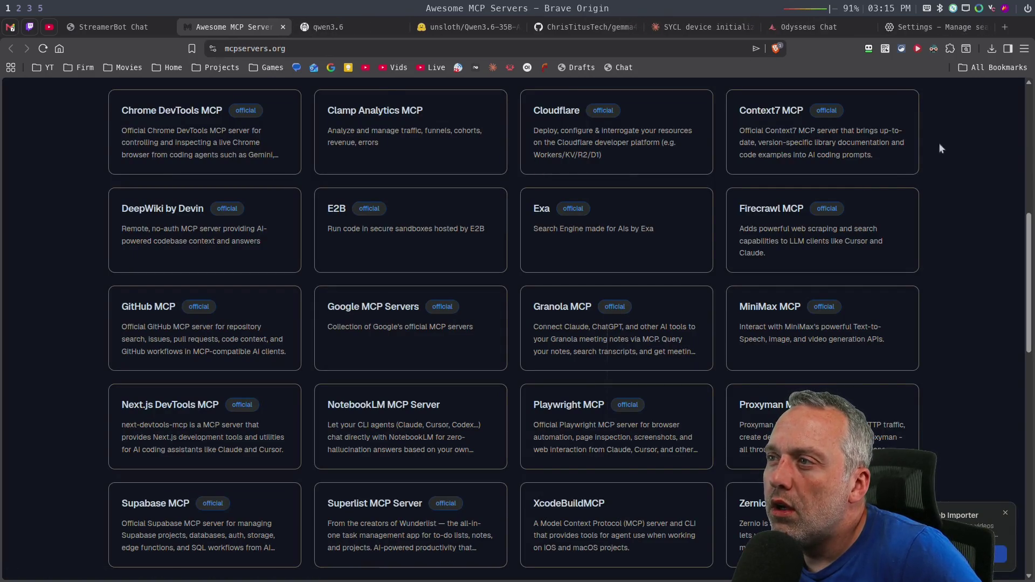
pyautogui.click(776, 110)
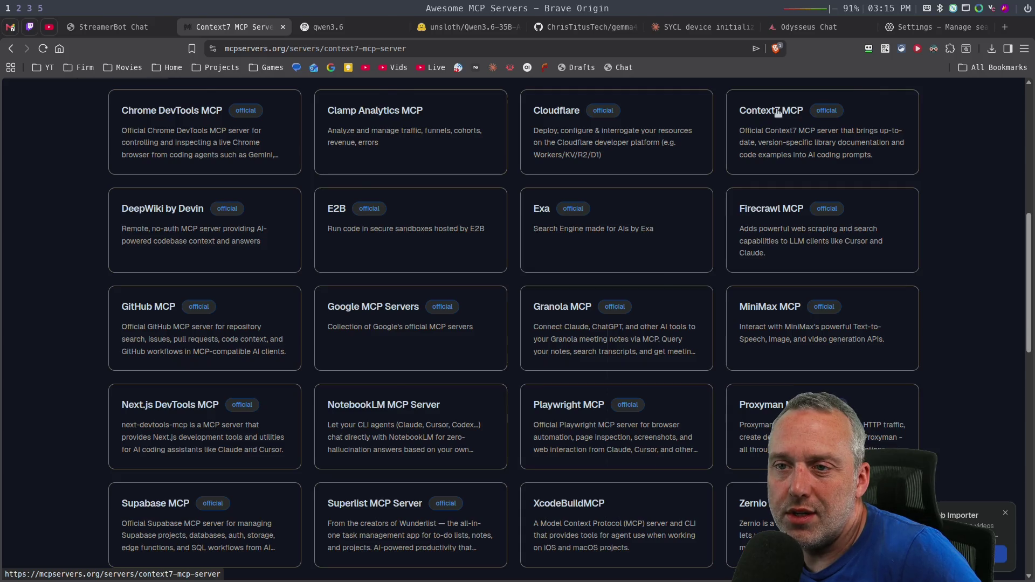
pyautogui.scroll(-1, 52, 261)
pyautogui.scroll(-5, 52, 260)
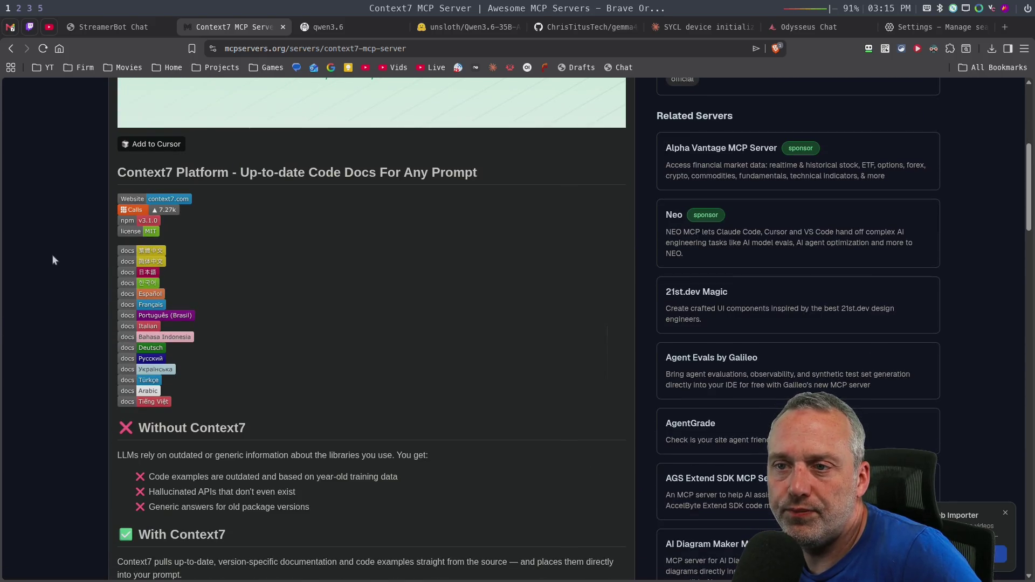
pyautogui.scroll(-2, 53, 259)
pyautogui.scroll(-5, 52, 260)
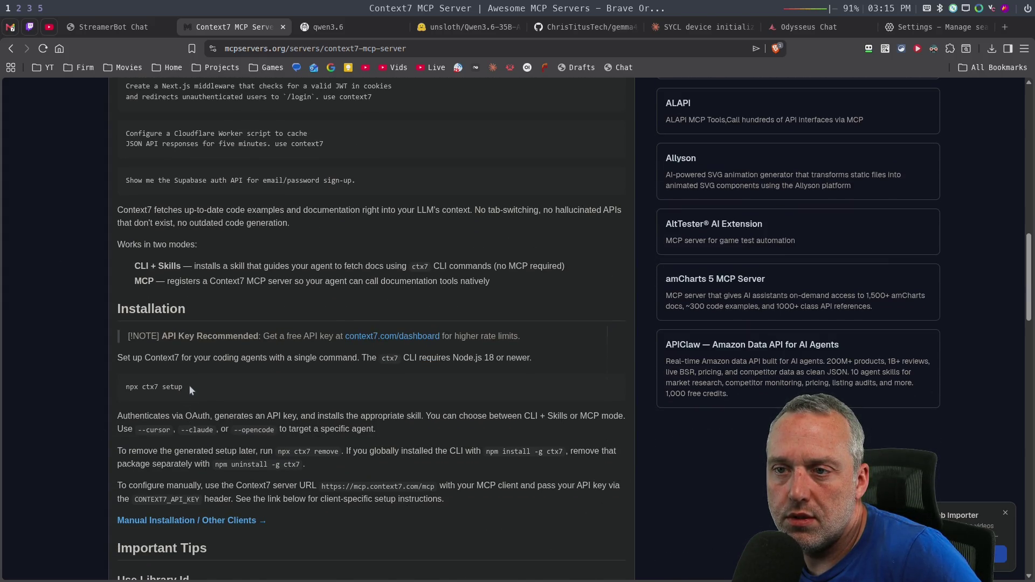
# - Copy the 'npx ctx7 setup' installation command
pyautogui.moveTo(189, 386); pyautogui.dragTo(125, 388)
pyautogui.rightClick(153, 389)
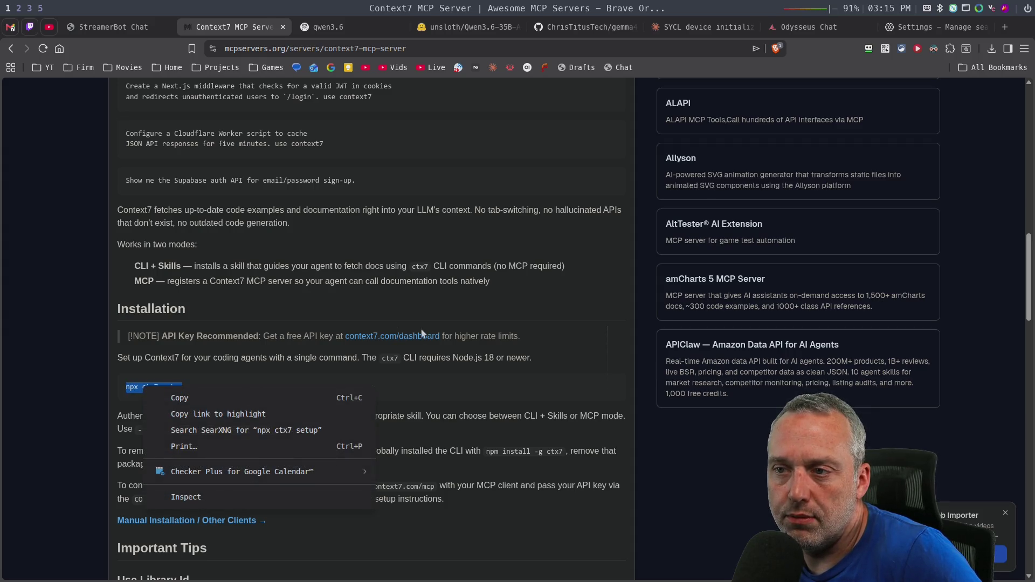
pyautogui.click(237, 399)
# - In the terminal, run the pasted 'npx ctx7 setup' command and accept installing the ctx7 package
pyautogui.press('super+2')
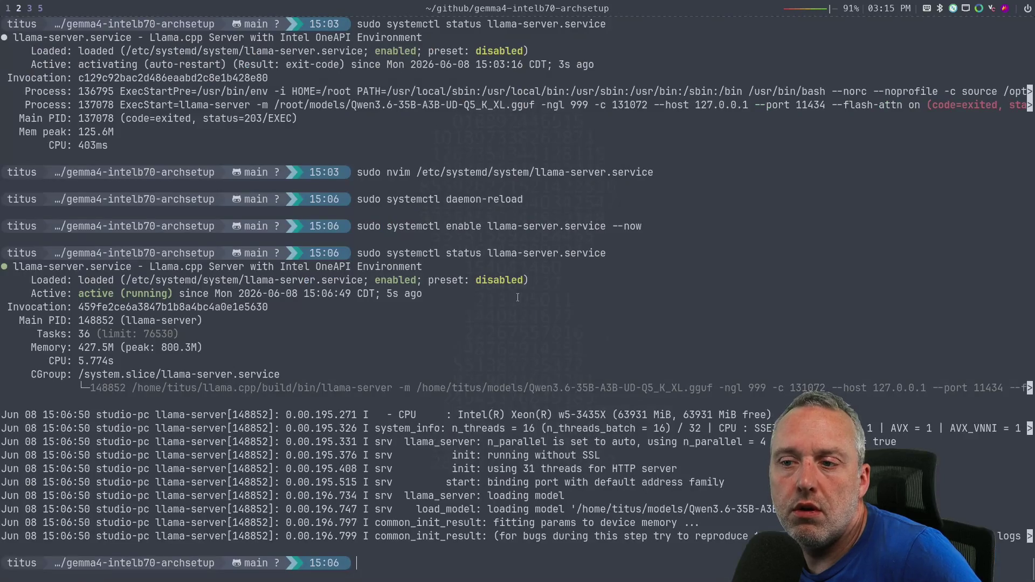
pyautogui.hotkey('ctrl', 'shift', 'v')
pyautogui.press('Return')
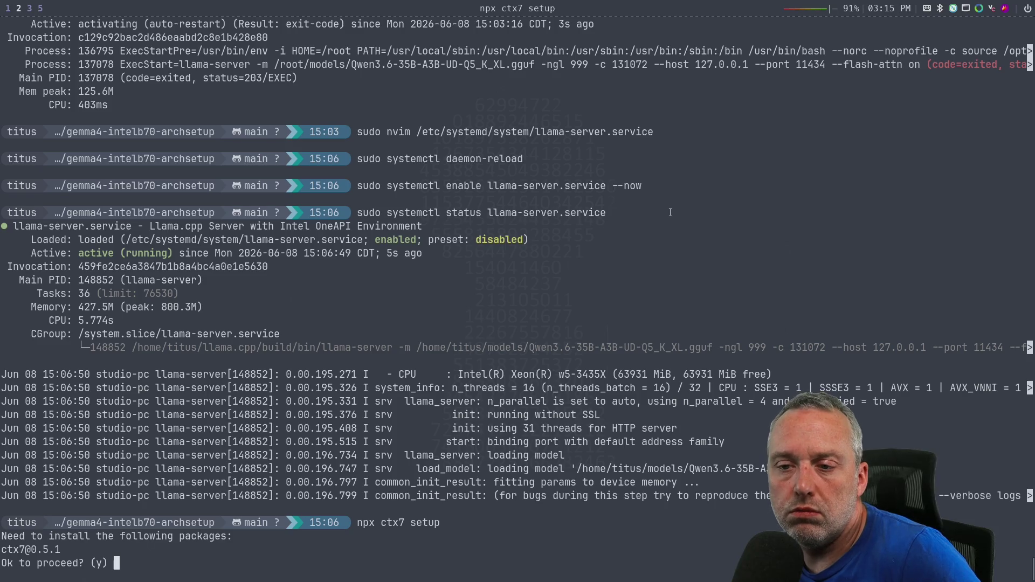
pyautogui.press('Return')
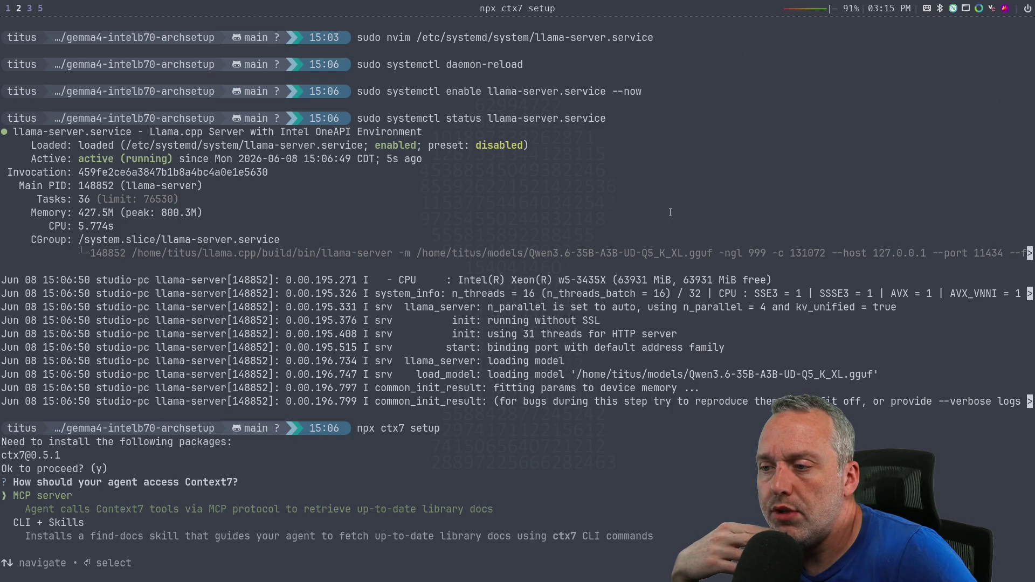
# - Choose MCP server access for Context7 and select OpenCode as the agent to configure
pyautogui.press('Down')
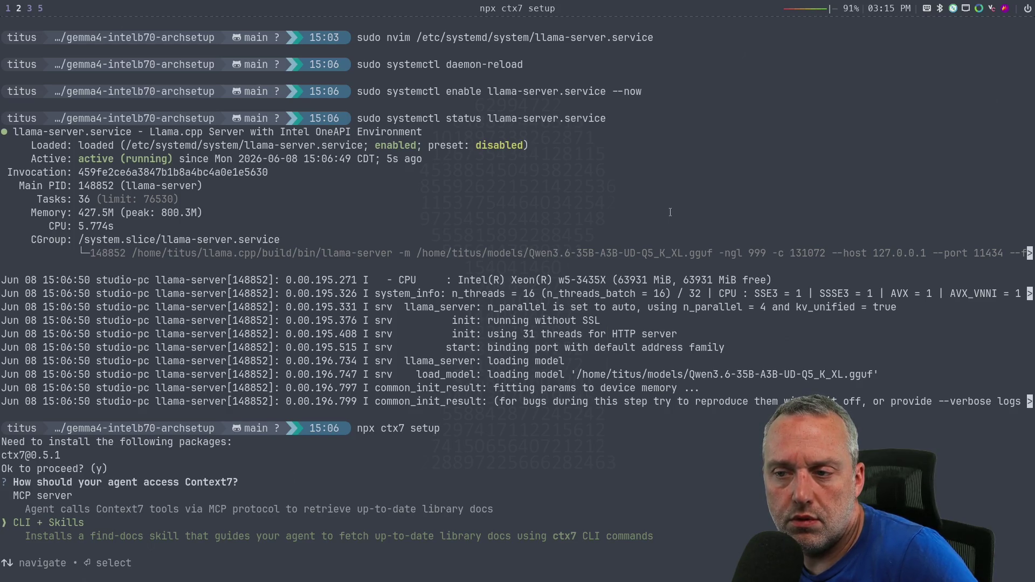
pyautogui.press('Up')
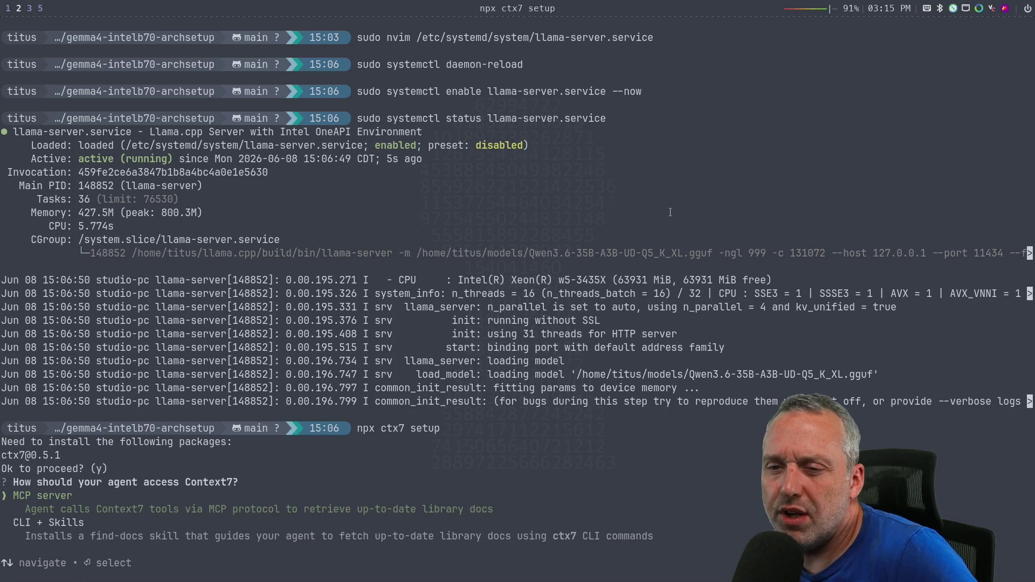
pyautogui.press('Return')
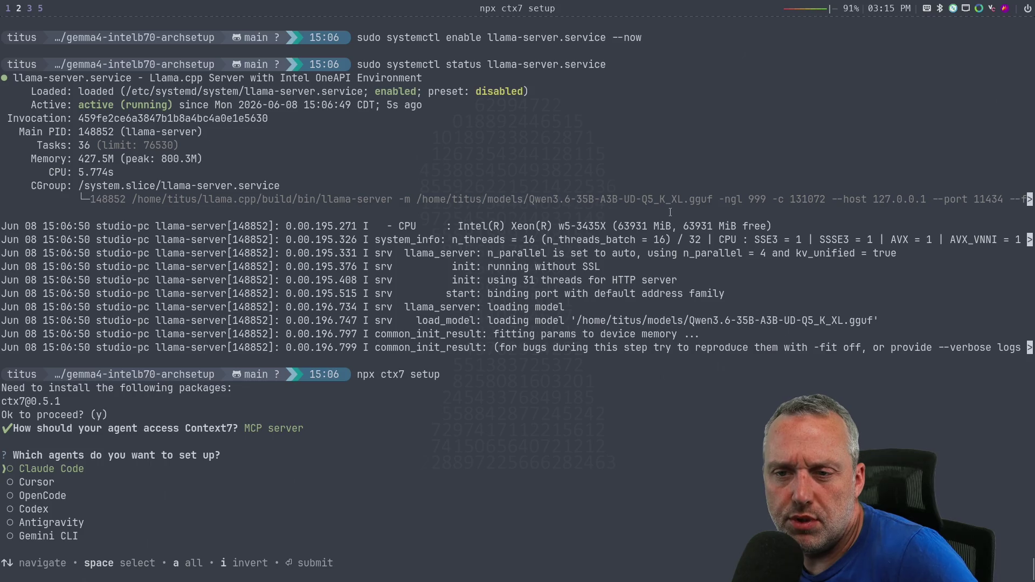
pyautogui.press('Down')
pyautogui.press('Down')
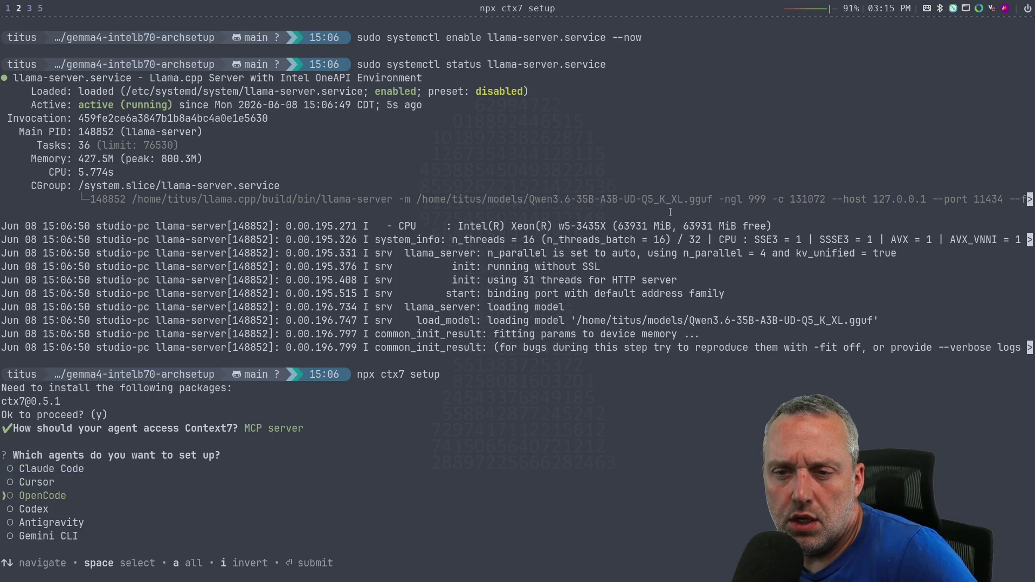
pyautogui.press('space')
pyautogui.press('Return')
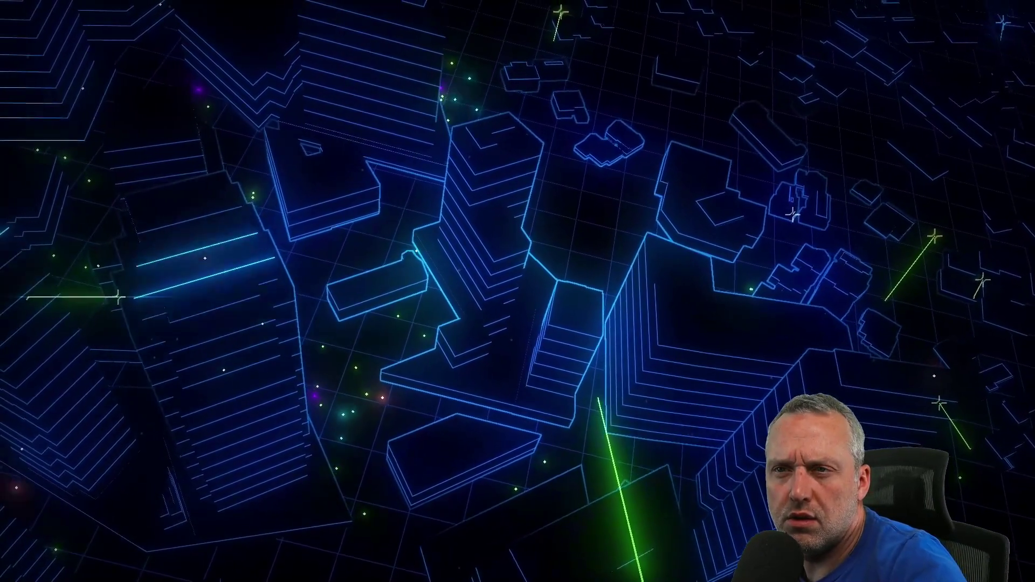
# - Return to the browser's Odysseus Chat tab showing Qwen's MCP reply and summary recommendation
pyautogui.press('super+1')
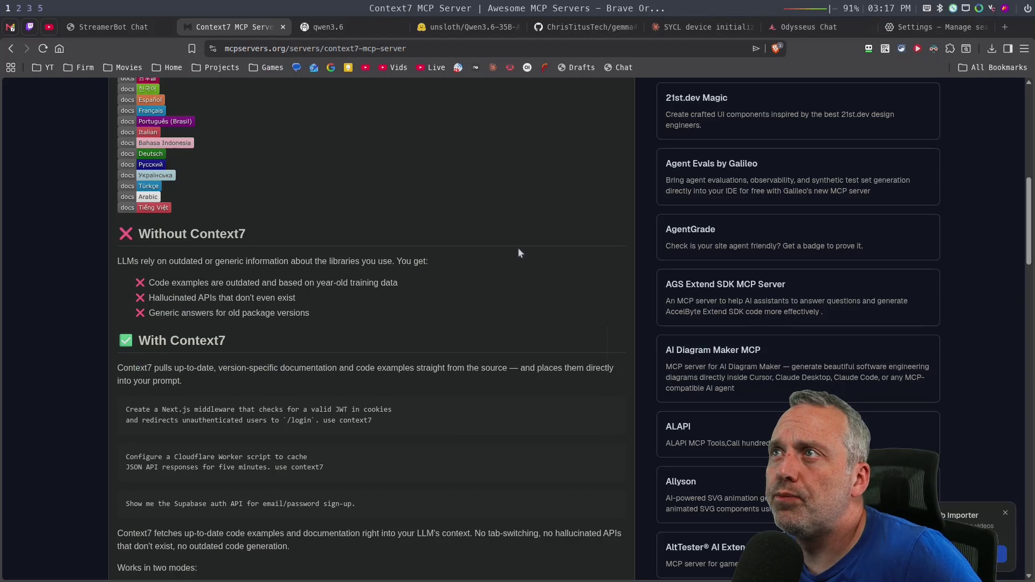
pyautogui.click(797, 27)
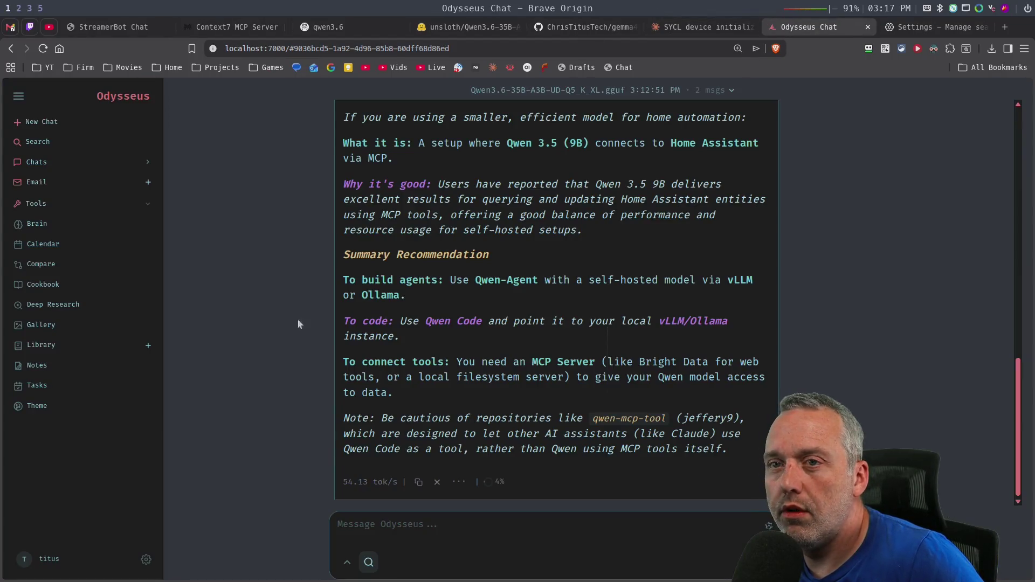
# - Open Odysseus settings and inspect the Add MCP Server name, transport and command fields
pyautogui.click(146, 560)
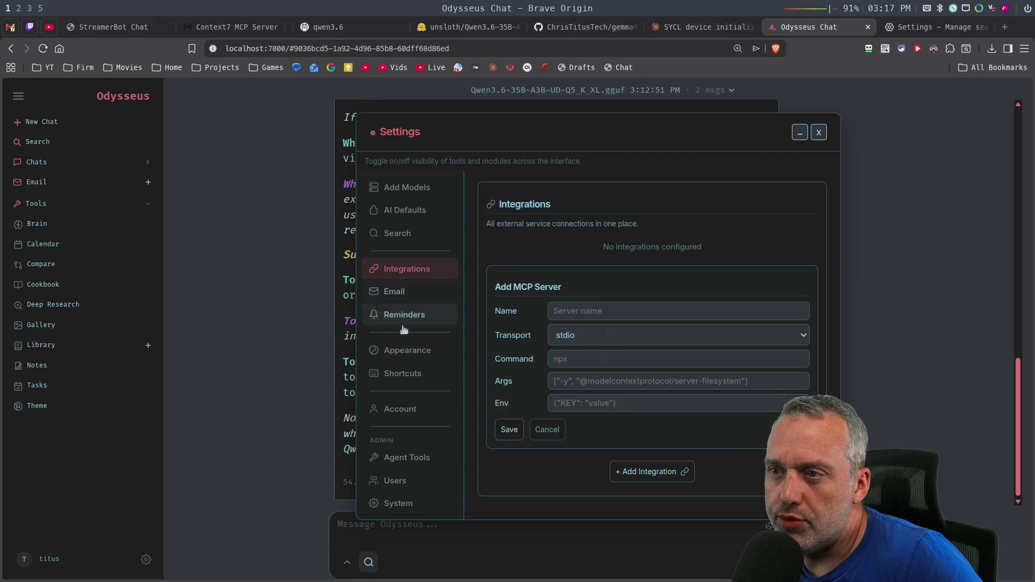
pyautogui.click(614, 312)
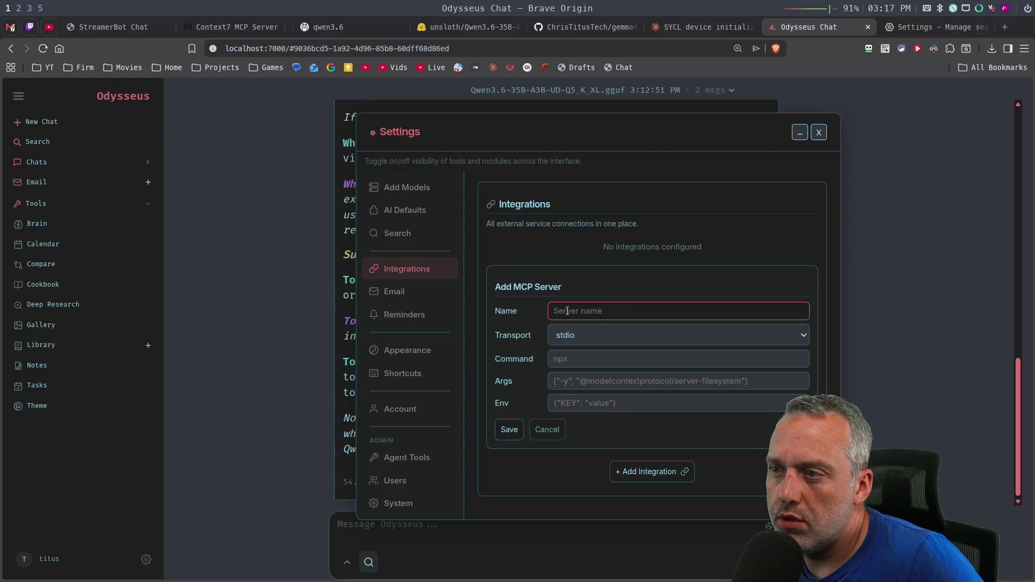
pyautogui.click(605, 340)
pyautogui.click(583, 356)
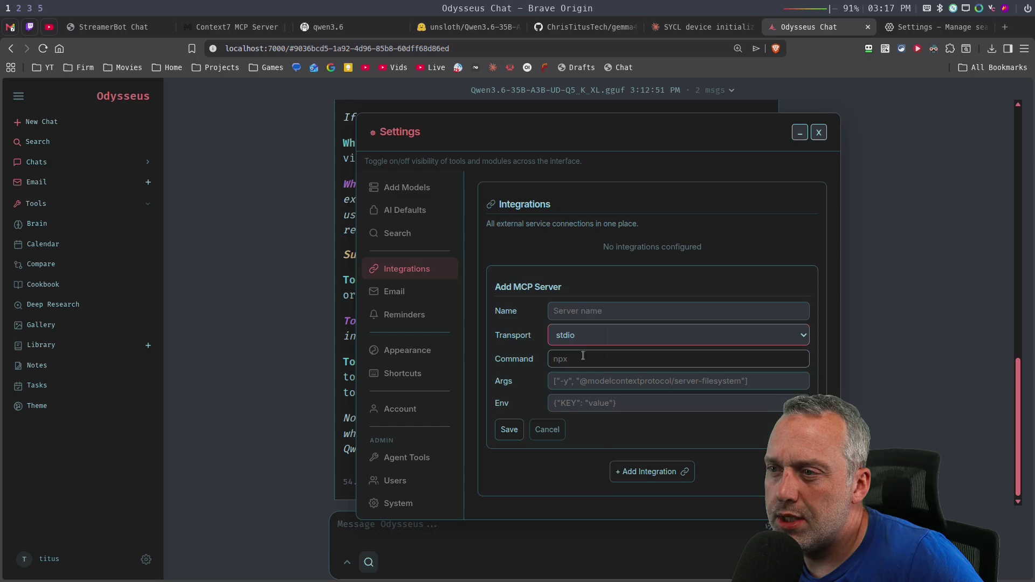
pyautogui.click(594, 359)
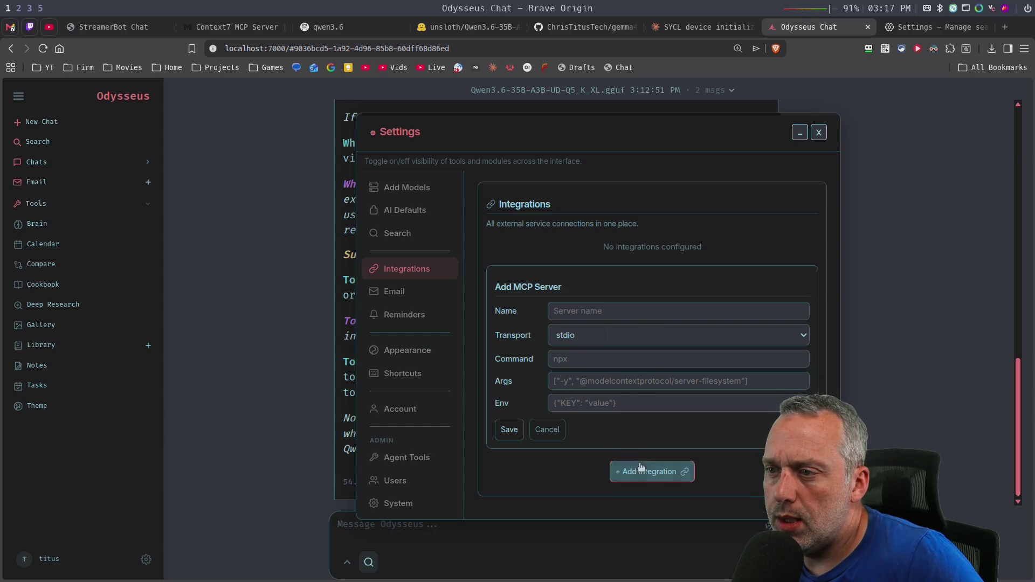
# - Add a new integration of type MCP Tool Server, leaving the transport on stdio
pyautogui.click(653, 471)
pyautogui.click(638, 312)
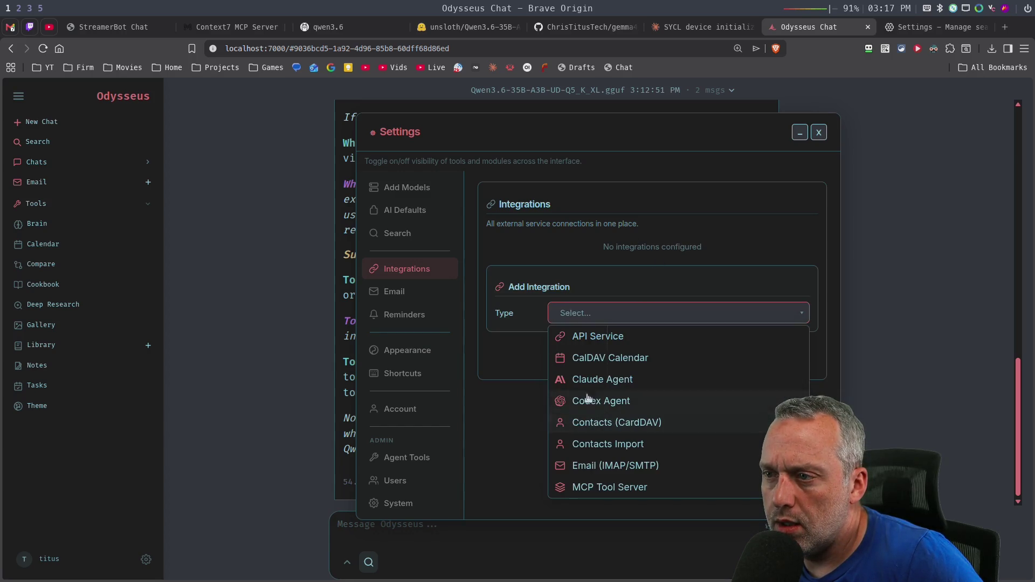
pyautogui.click(608, 486)
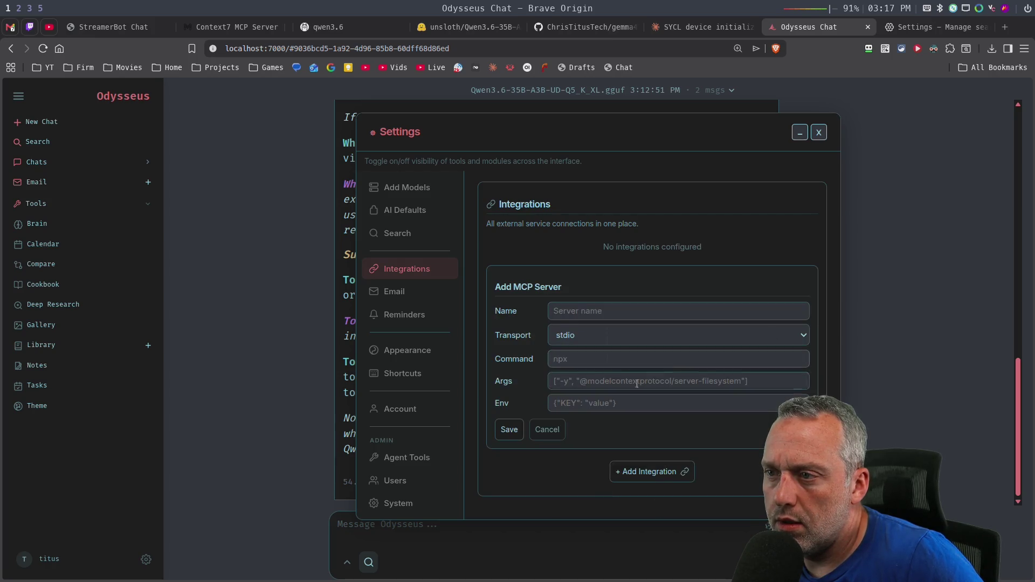
pyautogui.click(593, 337)
pyautogui.click(594, 306)
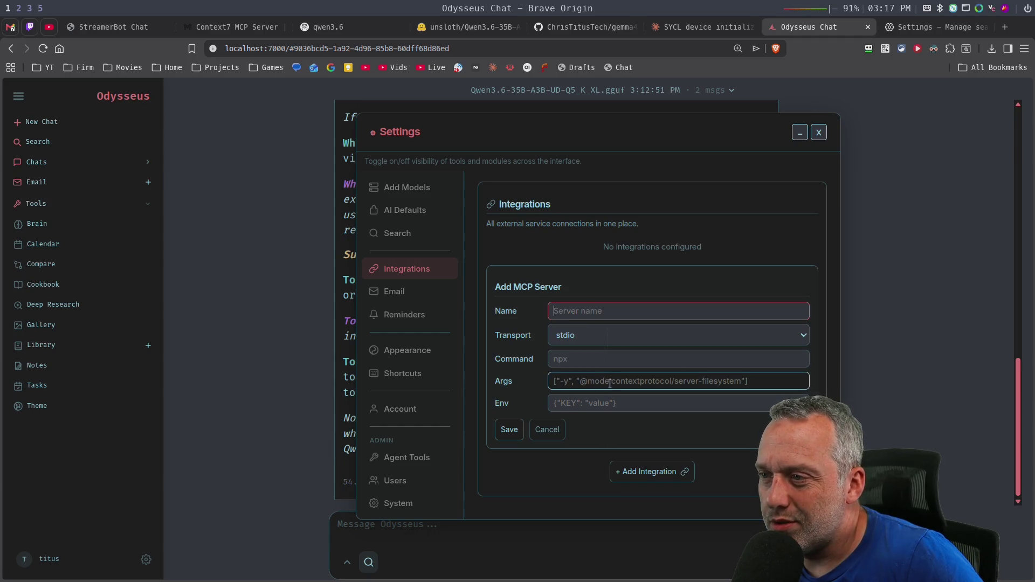
pyautogui.click(581, 251)
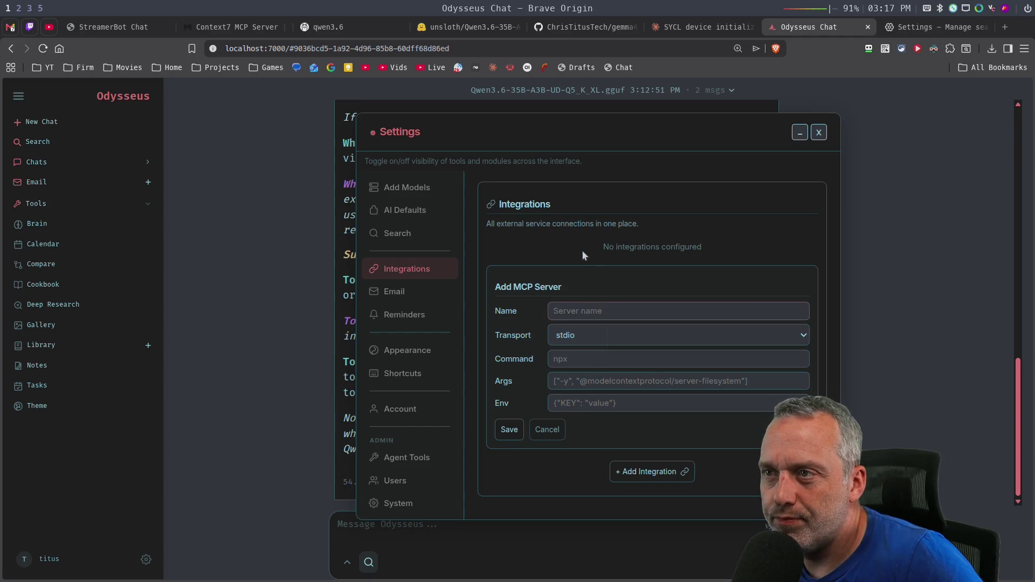
# - Copy a Flameshot capture of the Settings dialog, then close Settings and start a New Chat
pyautogui.press('Print')
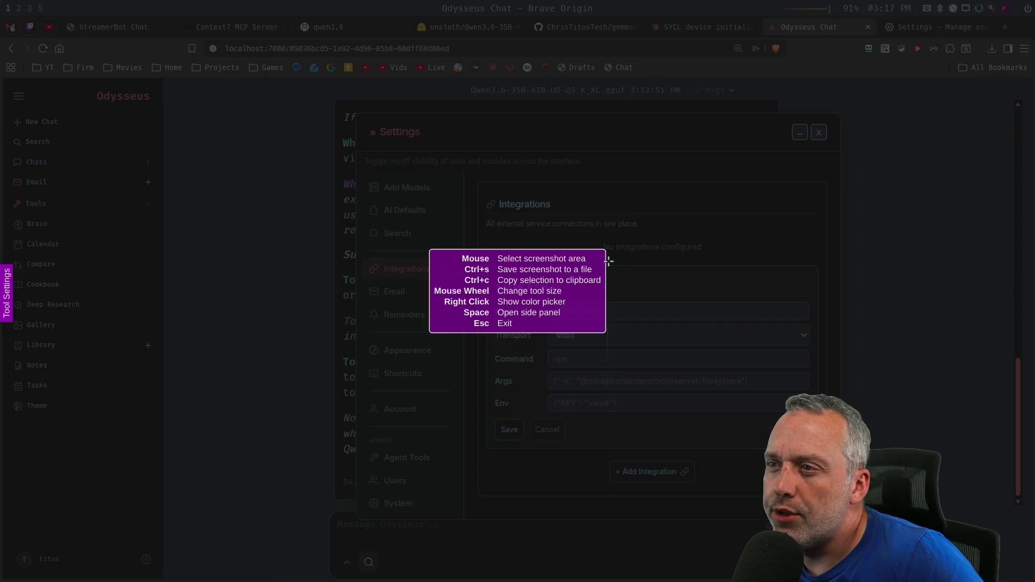
pyautogui.moveTo(362, 121); pyautogui.dragTo(798, 483)
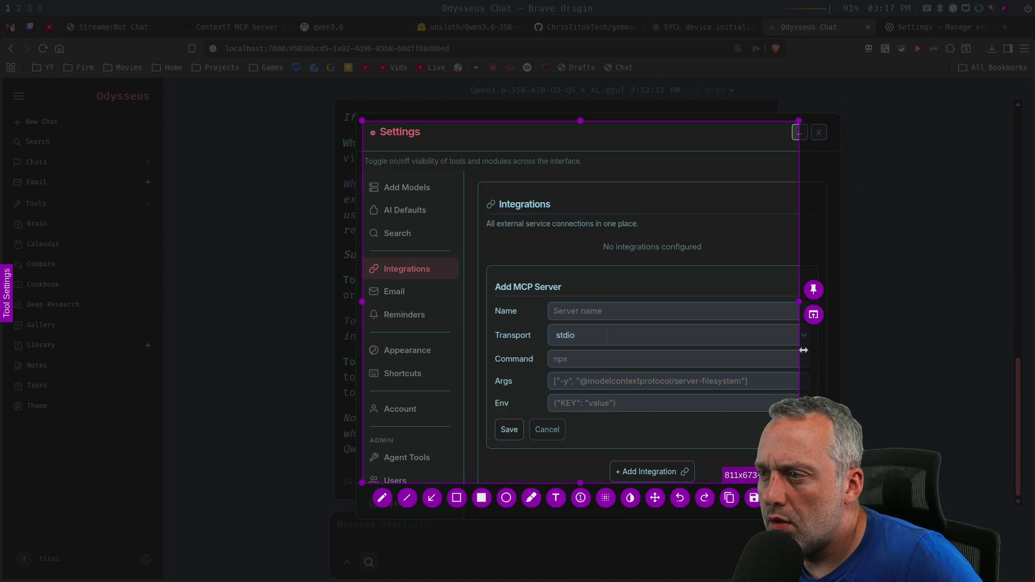
pyautogui.moveTo(799, 349); pyautogui.dragTo(817, 353)
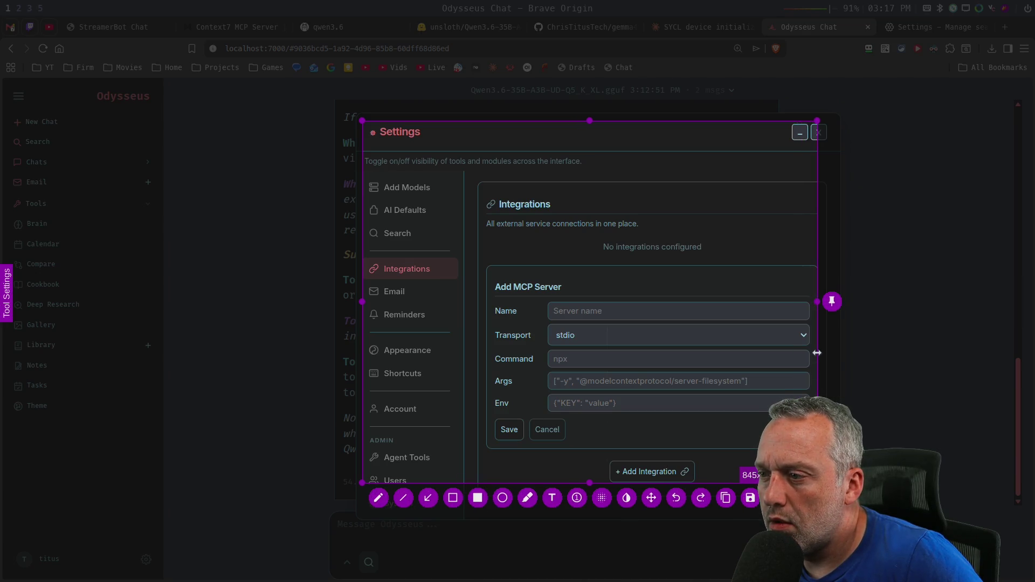
pyautogui.click(726, 498)
pyautogui.click(819, 132)
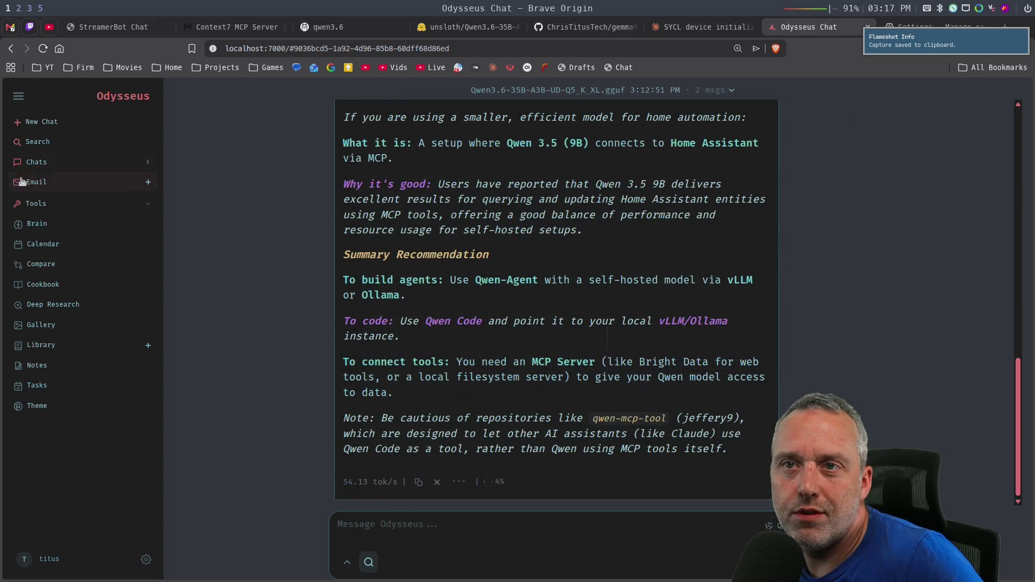
pyautogui.click(51, 121)
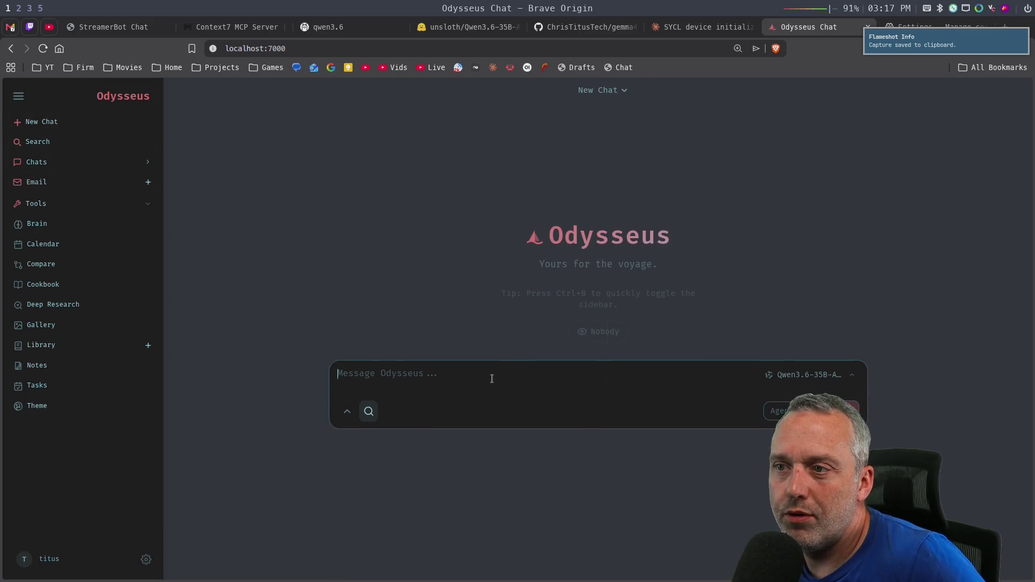
# - Send 'ADd MCP Context 7 to Odysseus' with the pasted settings screenshot attached
pyautogui.write('ADd MC')
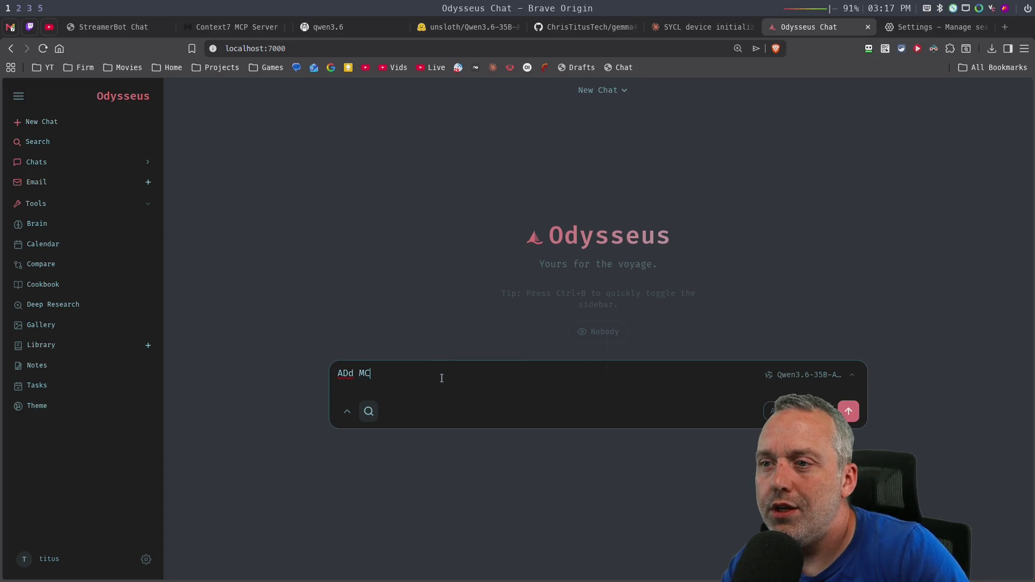
pyautogui.write('P Context 7 t')
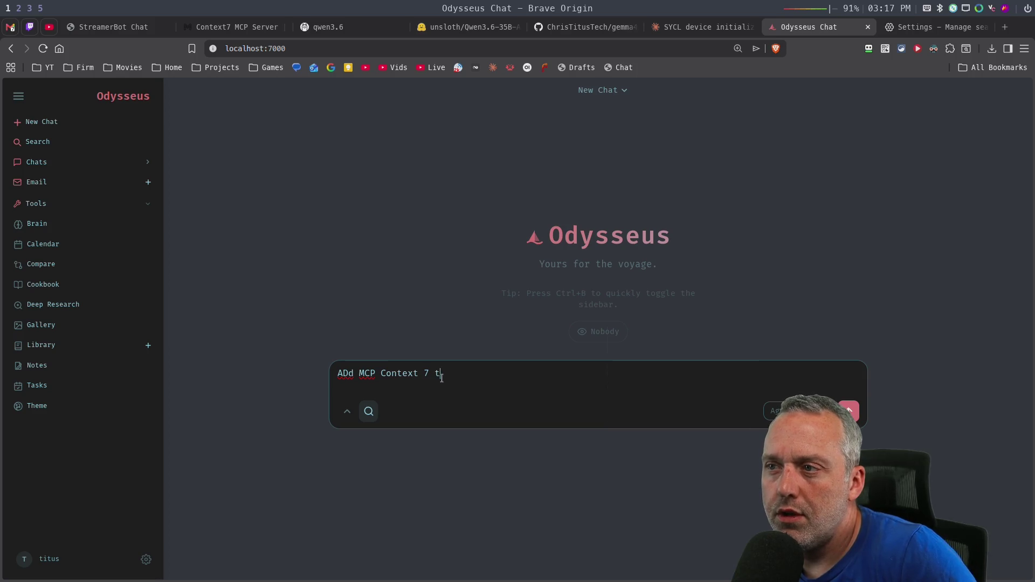
pyautogui.write('o Odysseus')
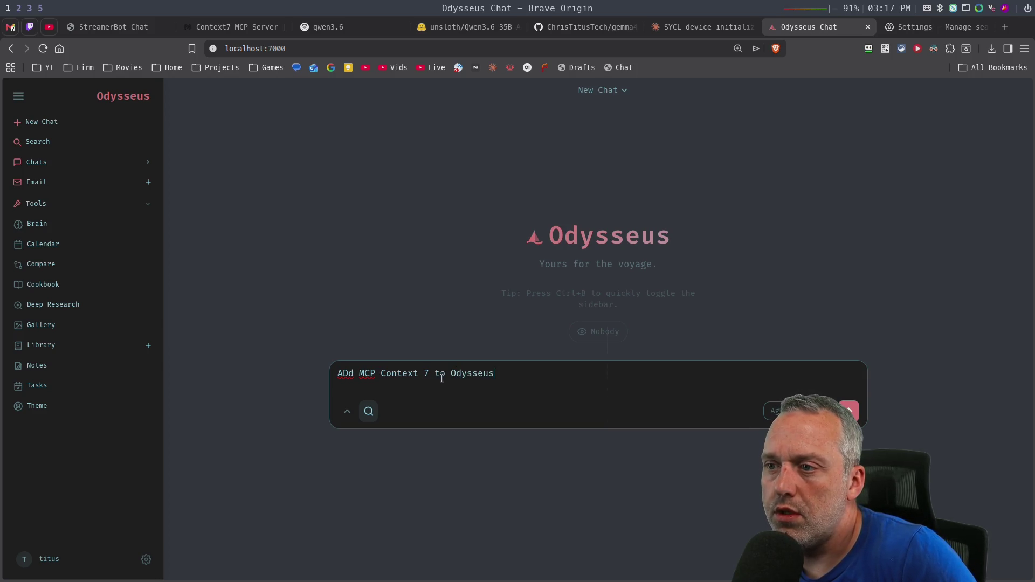
pyautogui.hotkey('ctrl', 'v')
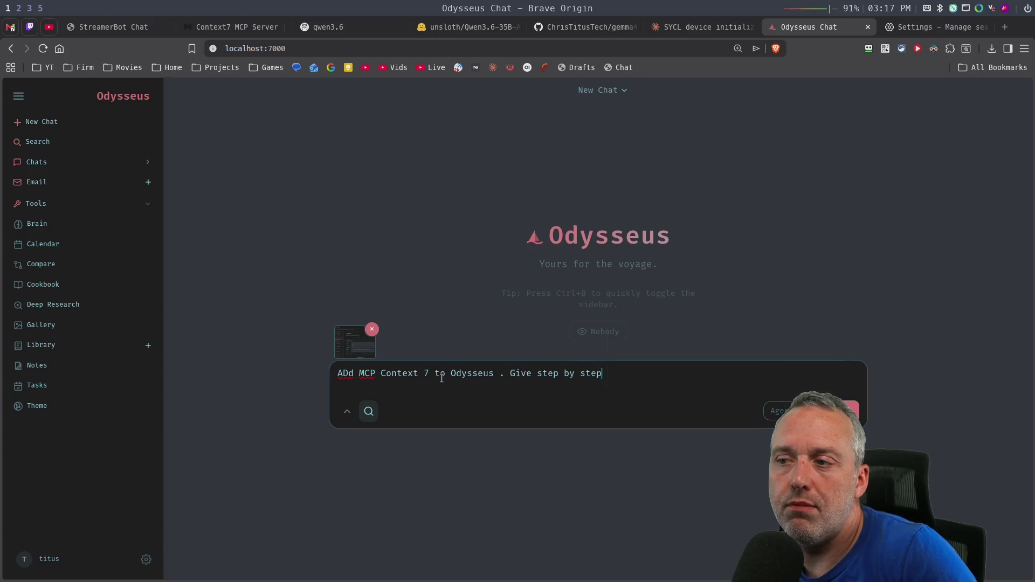
pyautogui.press('Return')
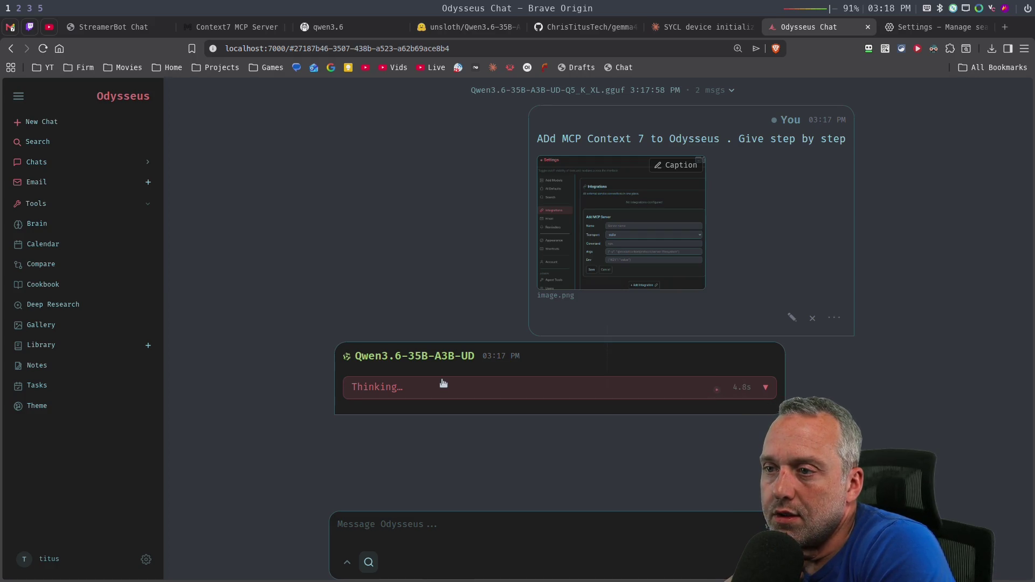
pyautogui.click(490, 390)
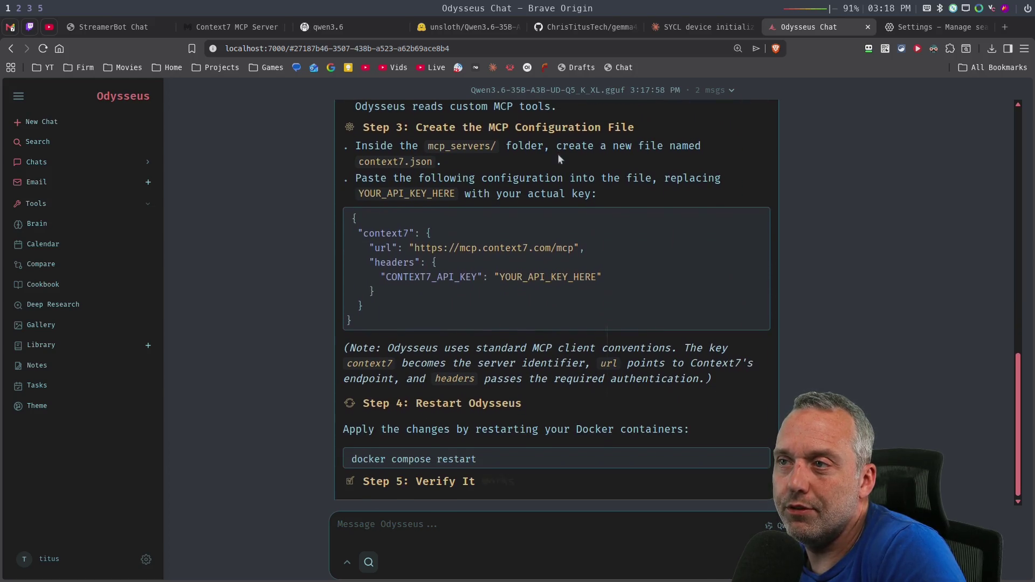
pyautogui.scroll(5, 622, 252)
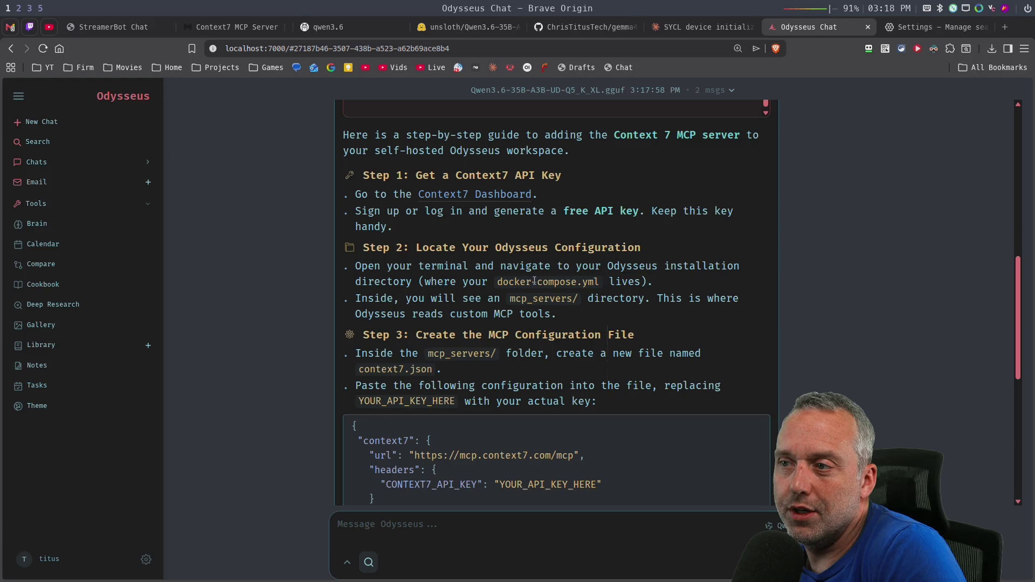
pyautogui.scroll(1, 499, 295)
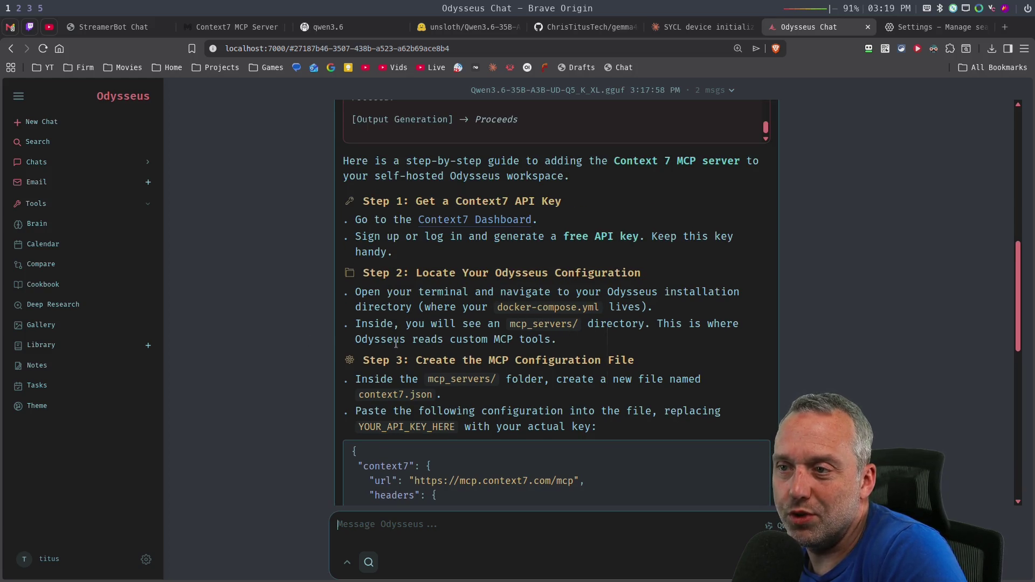
pyautogui.scroll(-5, 399, 339)
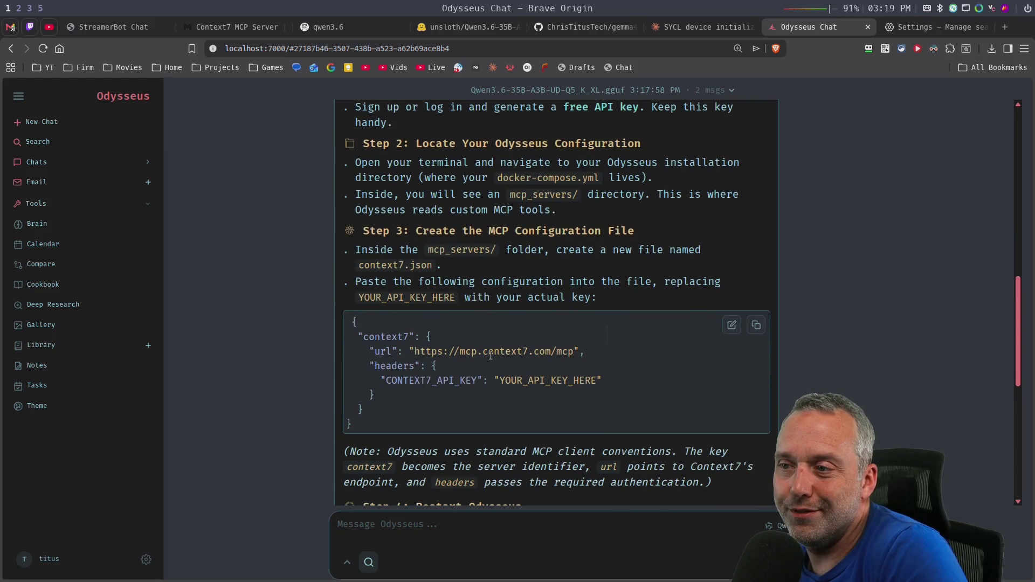
pyautogui.scroll(-5, 534, 381)
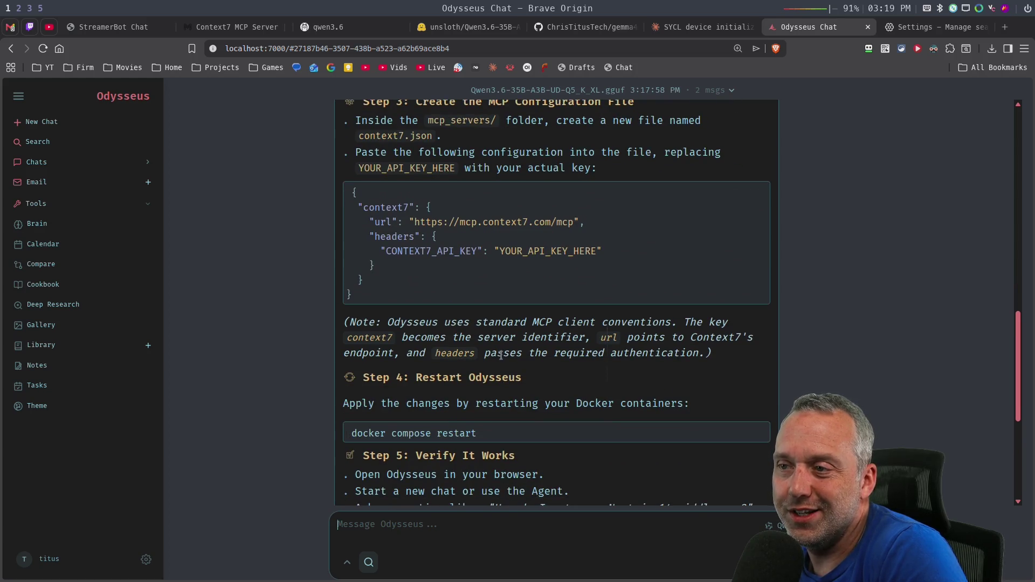
pyautogui.scroll(-5, 501, 355)
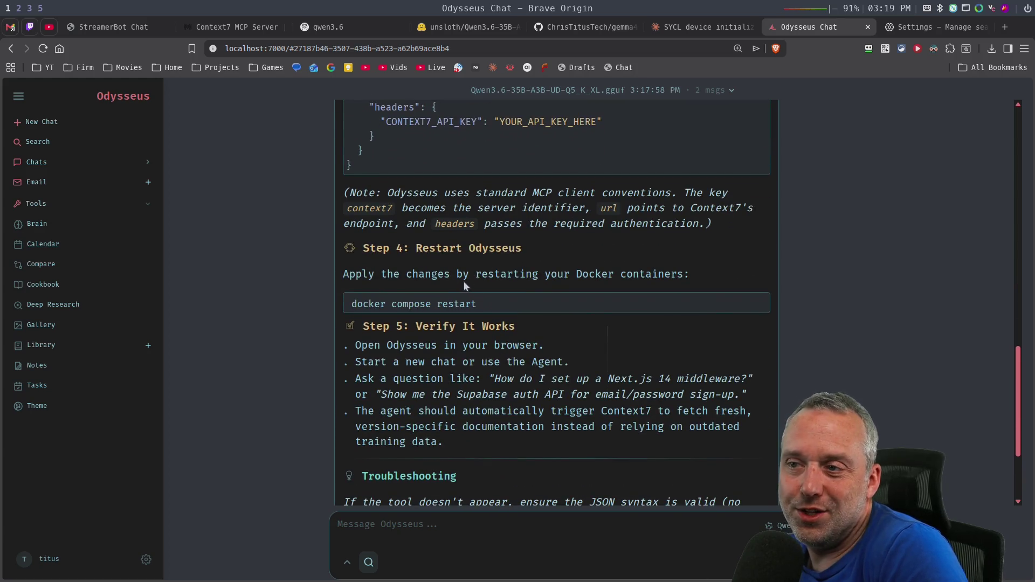
pyautogui.scroll(-5, 377, 318)
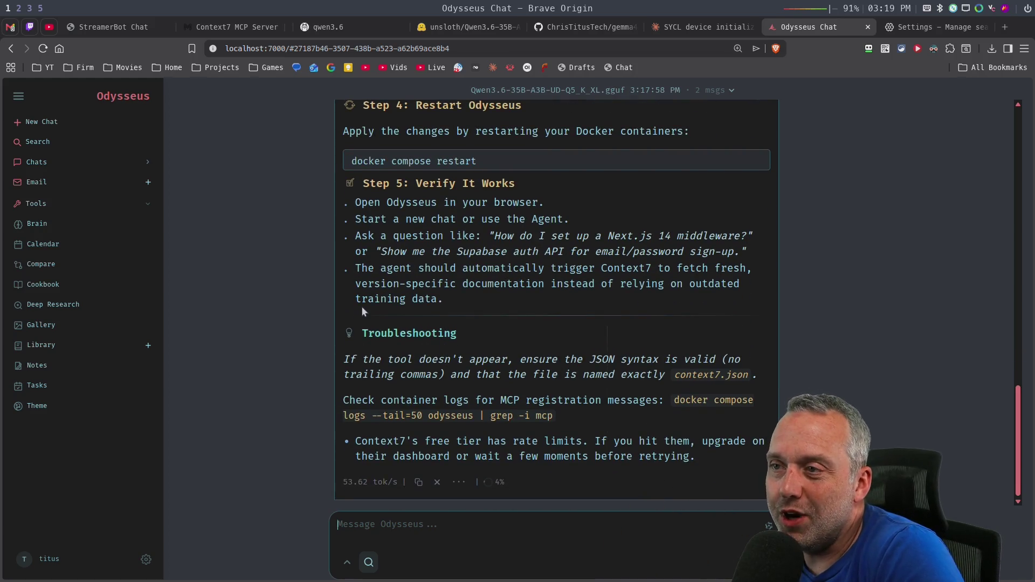
pyautogui.scroll(2, 407, 299)
pyautogui.scroll(-2, 393, 315)
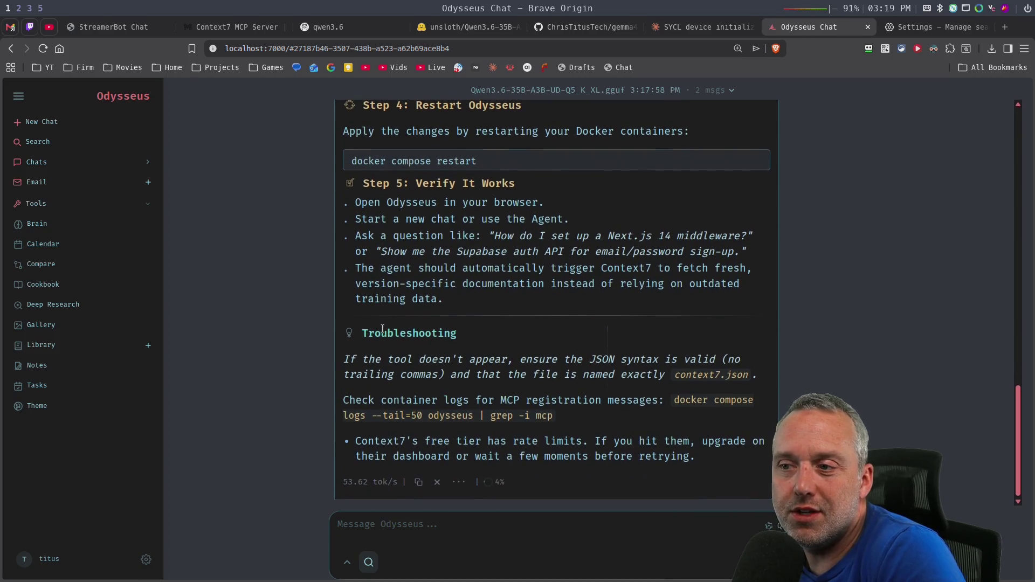
# - Check the Integrations settings, close them to review the reply, then reopen Settings on Integrations
pyautogui.click(145, 561)
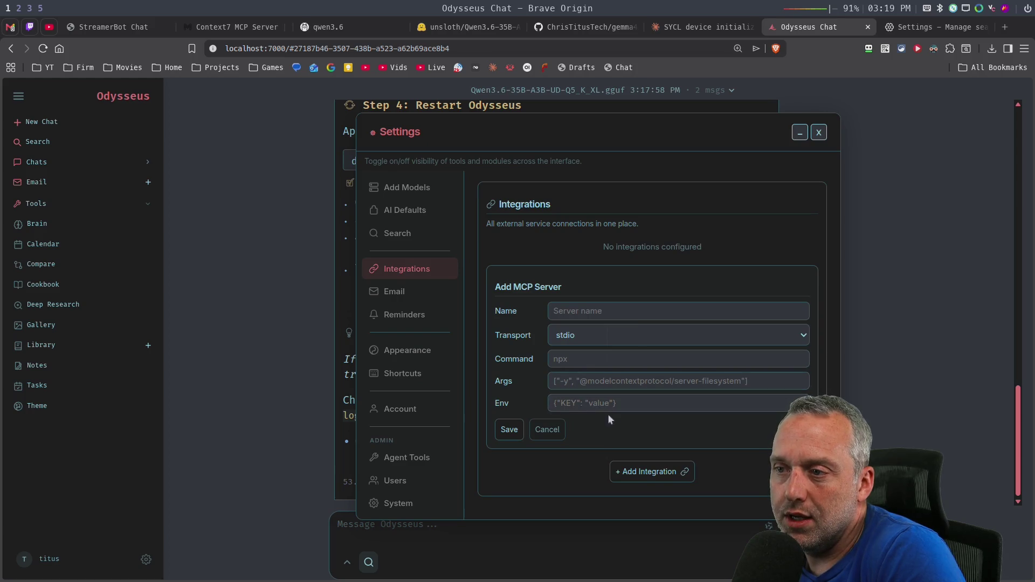
pyautogui.click(588, 405)
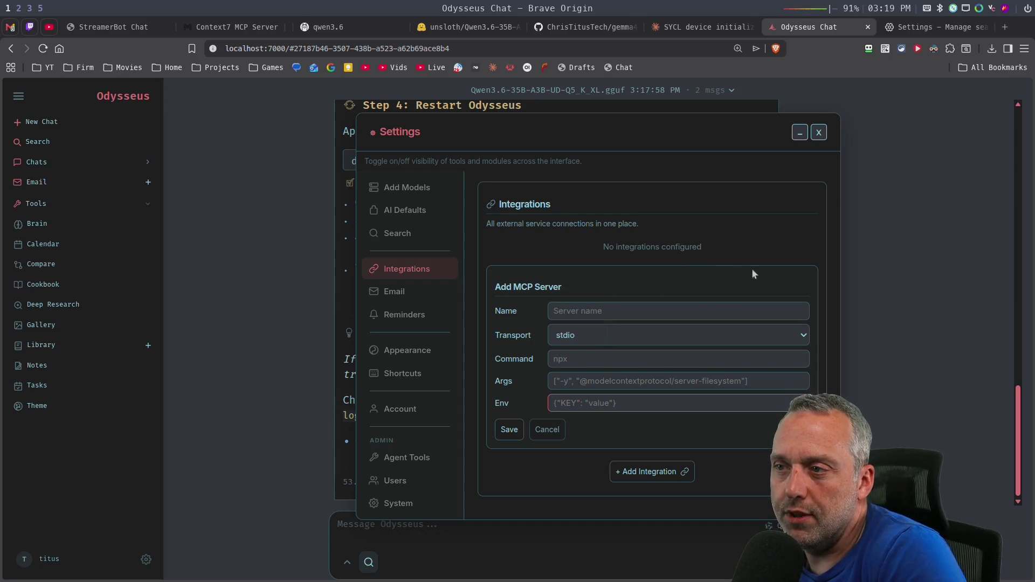
pyautogui.click(818, 132)
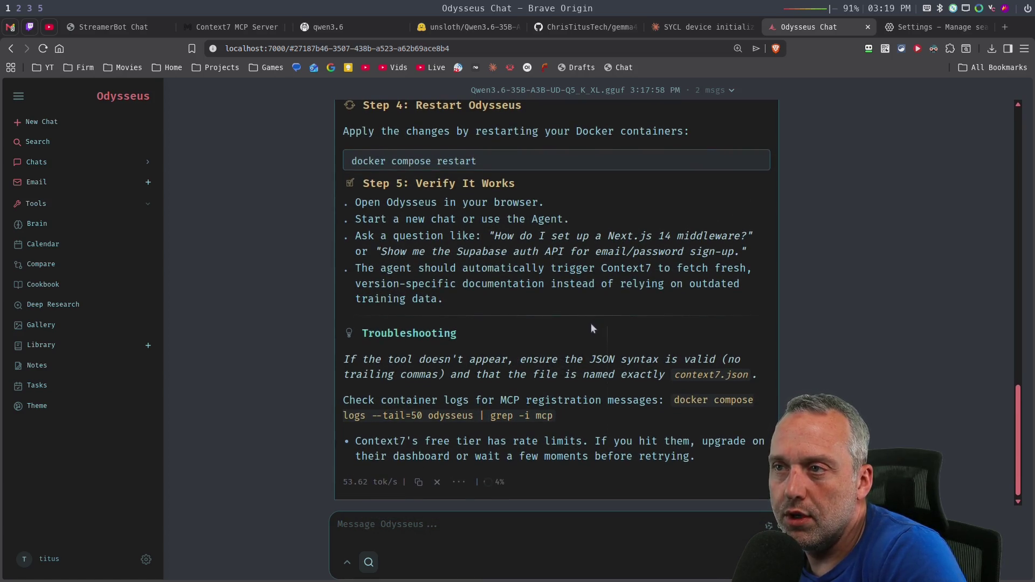
pyautogui.scroll(5, 591, 327)
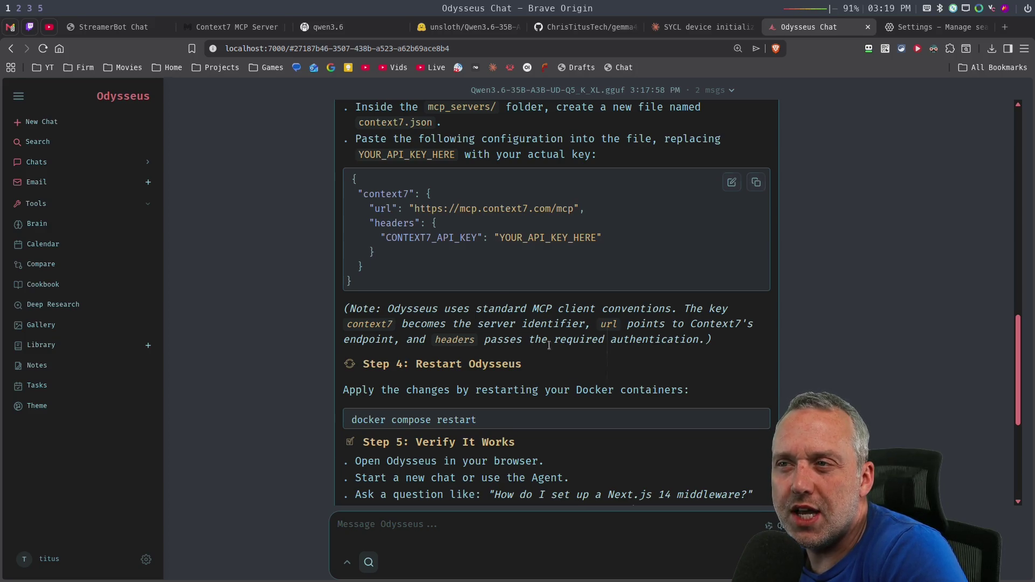
pyautogui.scroll(-5, 548, 345)
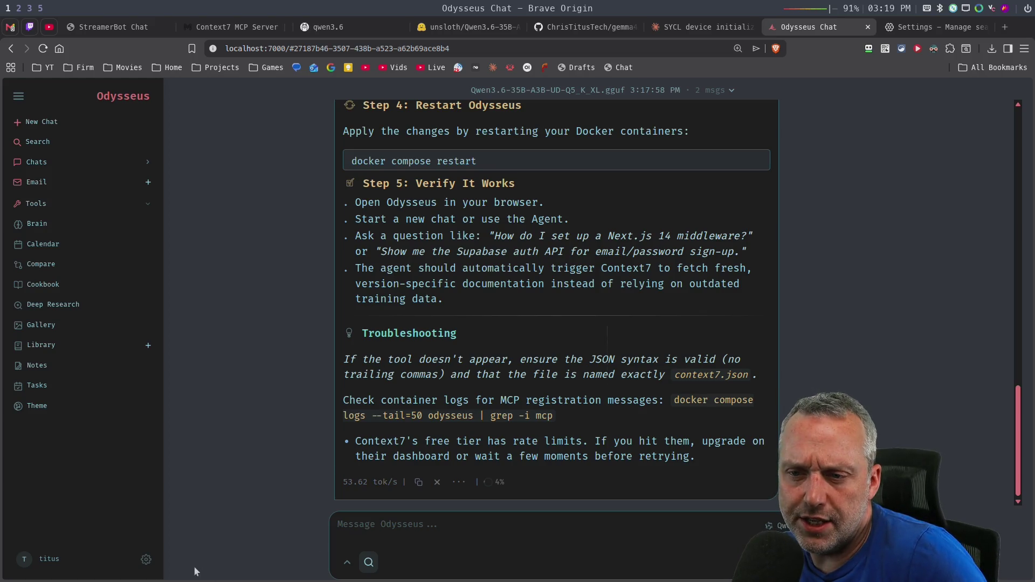
pyautogui.click(145, 559)
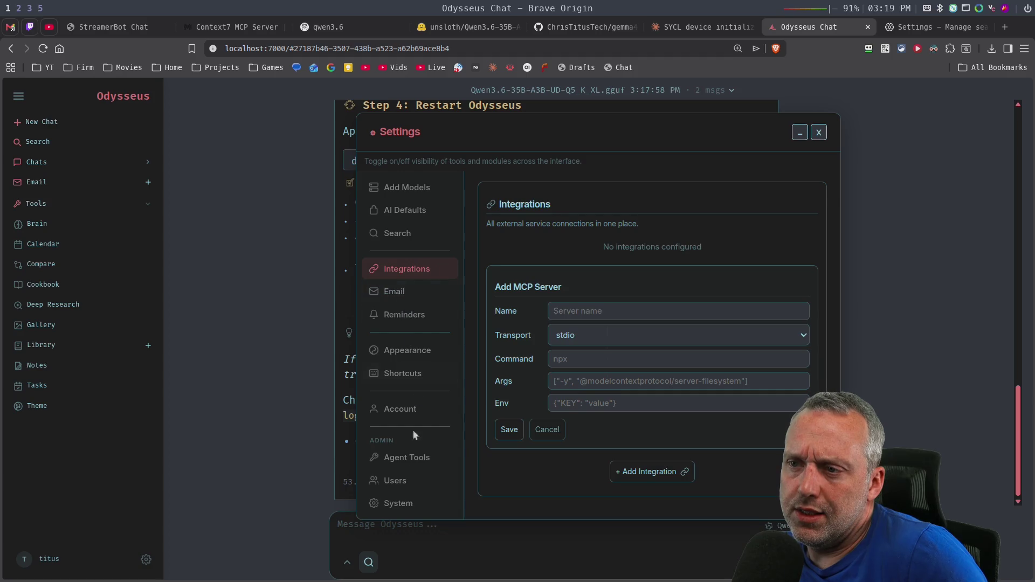
# - Look over the Appearance settings, then close the Settings dialog
pyautogui.click(411, 354)
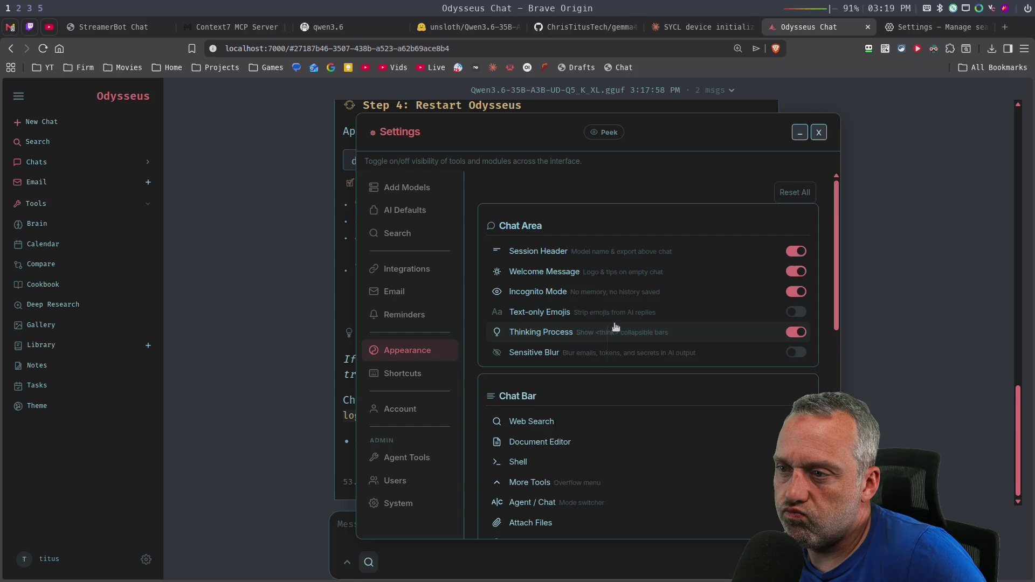
pyautogui.scroll(-9, 628, 344)
pyautogui.scroll(6, 613, 331)
pyautogui.scroll(2, 613, 331)
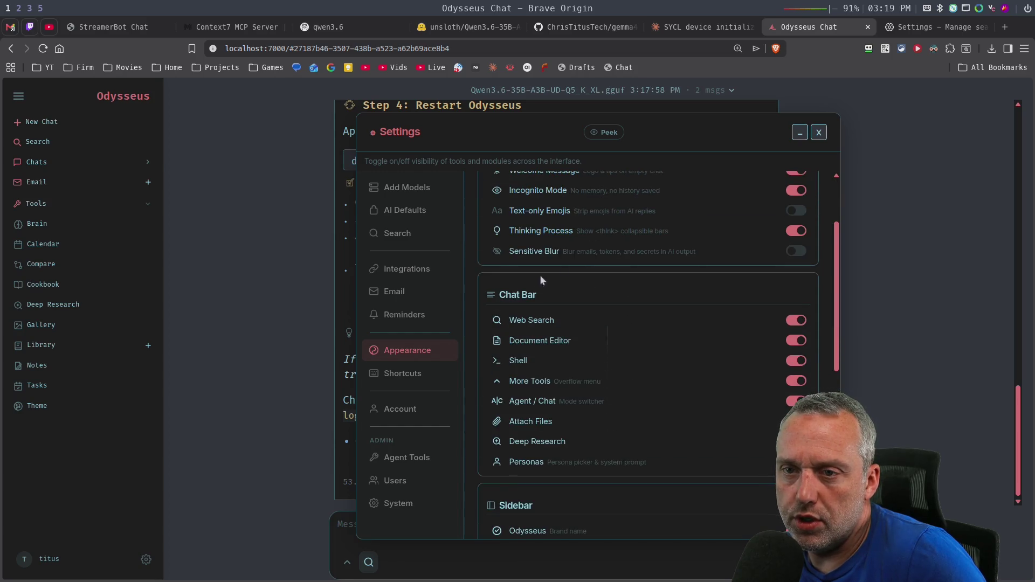
pyautogui.click(818, 132)
# - Preview the GPT, midnight, light paper, pink retrowave, green forest, blue ocean, purple ume and copper themes
pyautogui.click(34, 408)
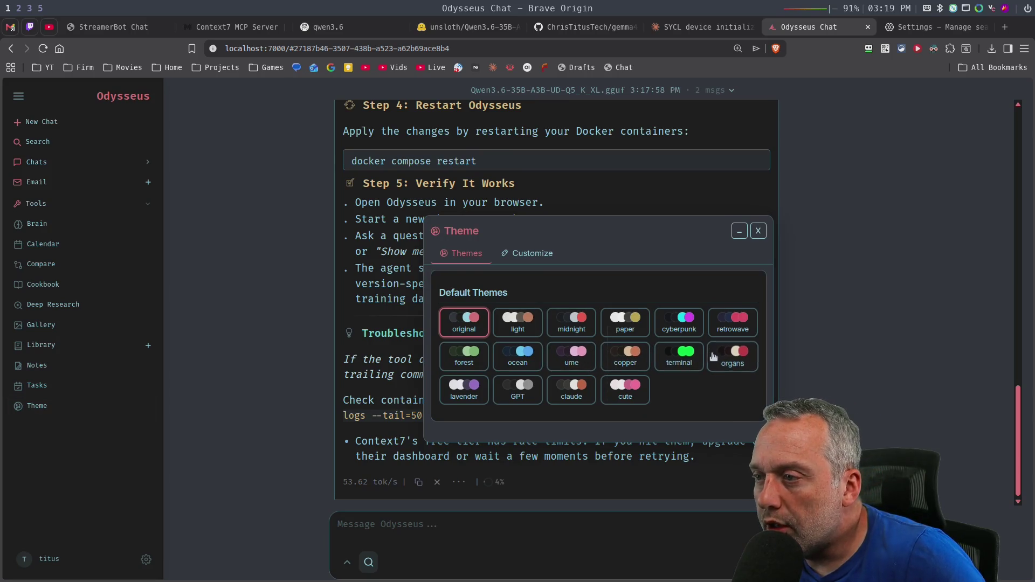
pyautogui.click(518, 398)
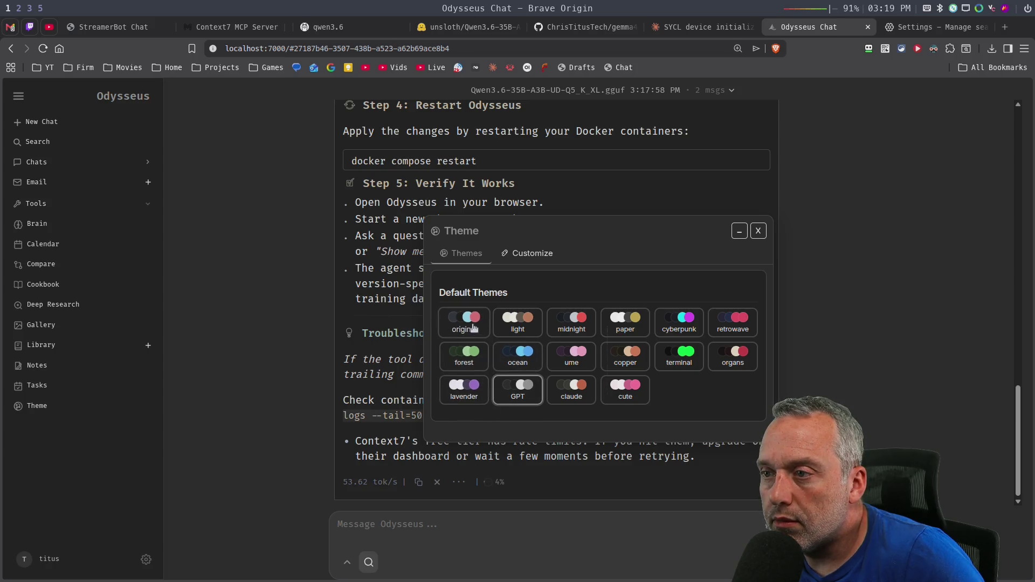
pyautogui.click(577, 327)
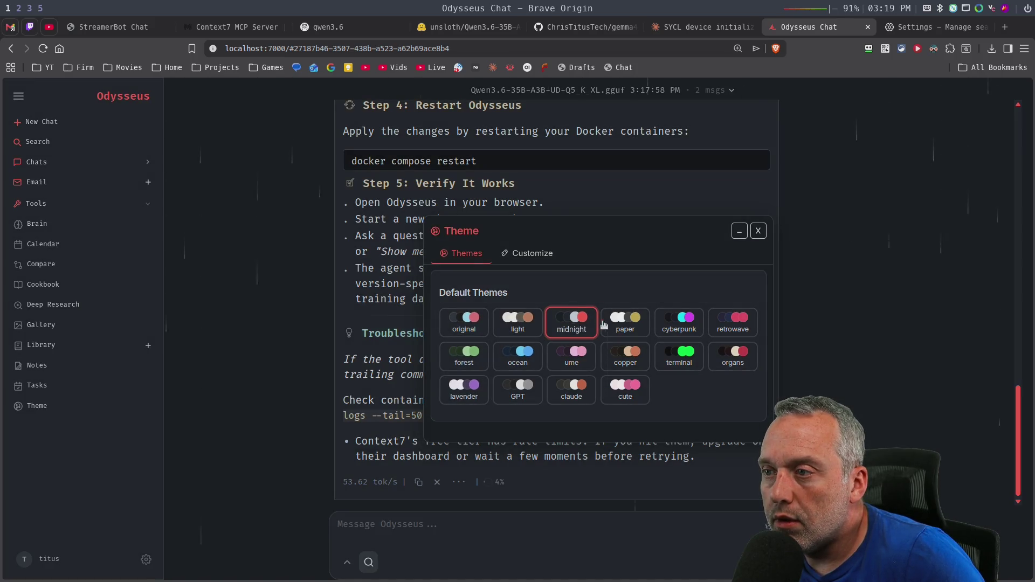
pyautogui.click(620, 326)
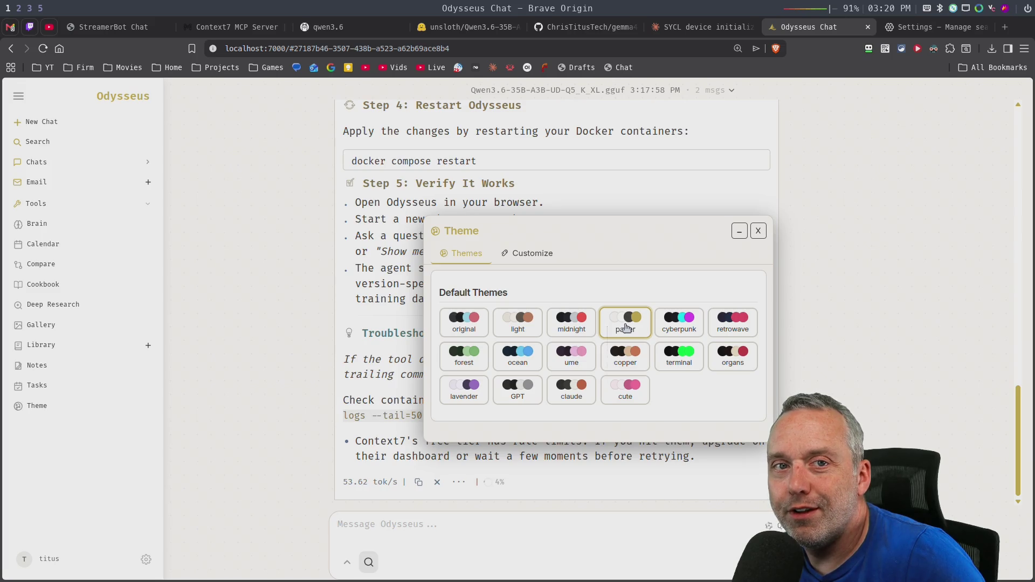
pyautogui.click(729, 326)
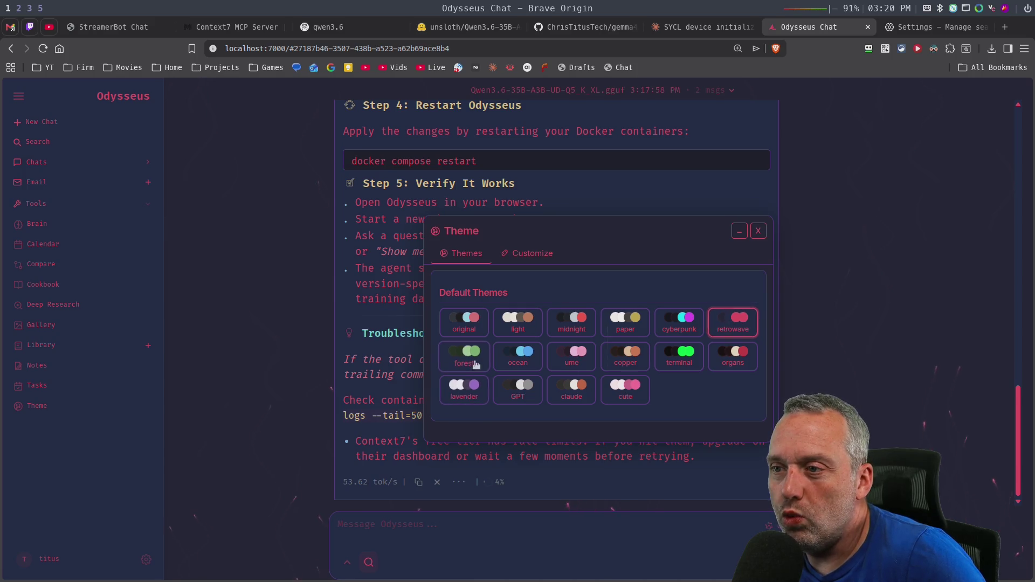
pyautogui.click(470, 358)
pyautogui.click(525, 365)
pyautogui.click(574, 361)
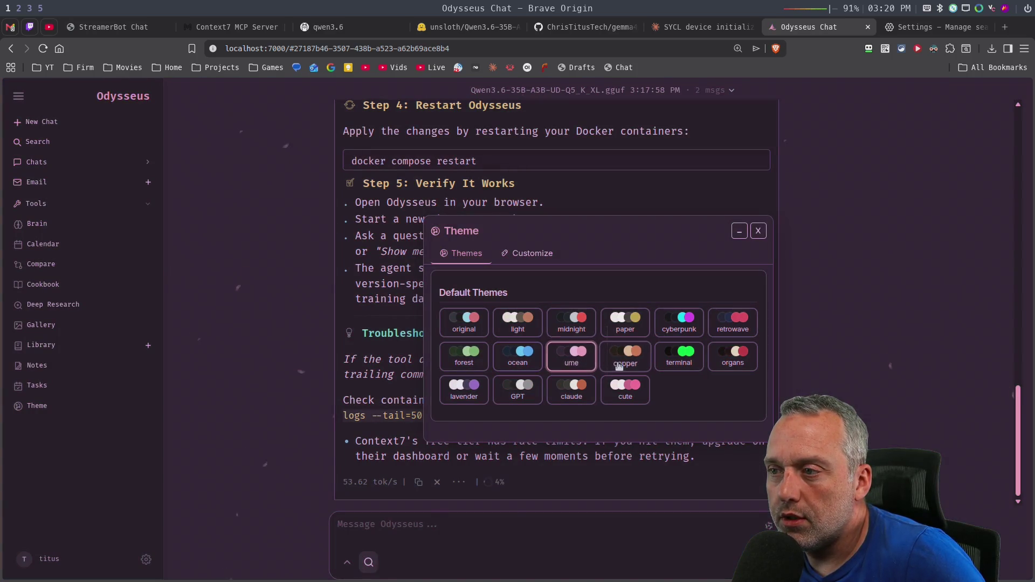
pyautogui.click(628, 361)
# - Try the green terminal, red organs, light lavender, dark GPT and pink cute themes, settling on claude
pyautogui.click(693, 363)
pyautogui.click(729, 361)
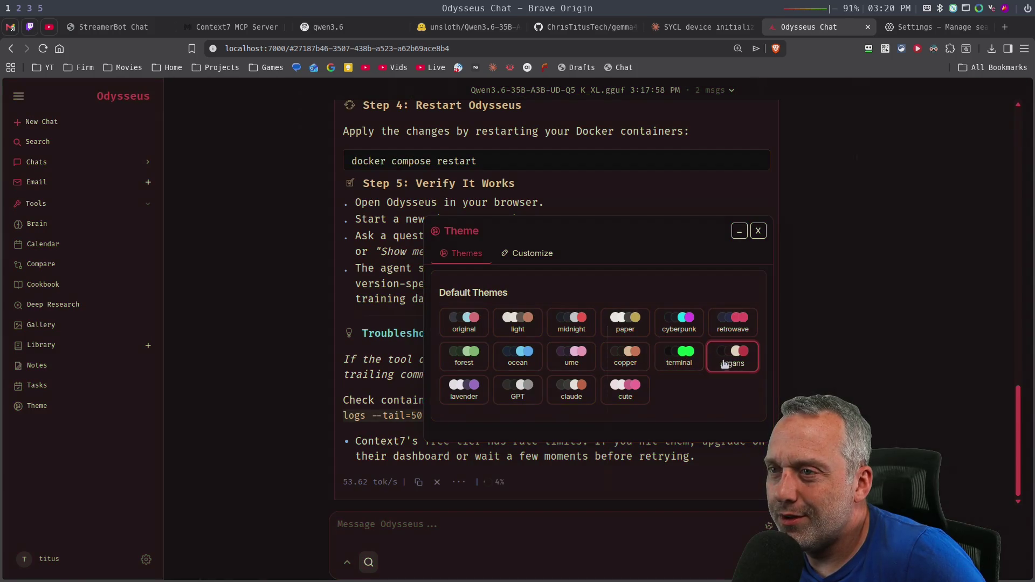
pyautogui.click(691, 362)
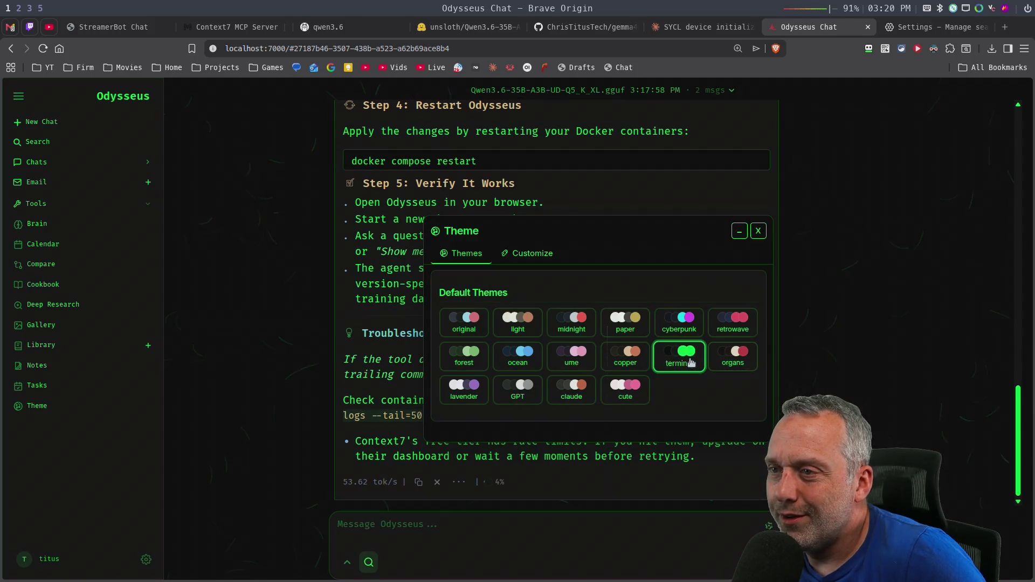
pyautogui.click(464, 391)
pyautogui.click(511, 397)
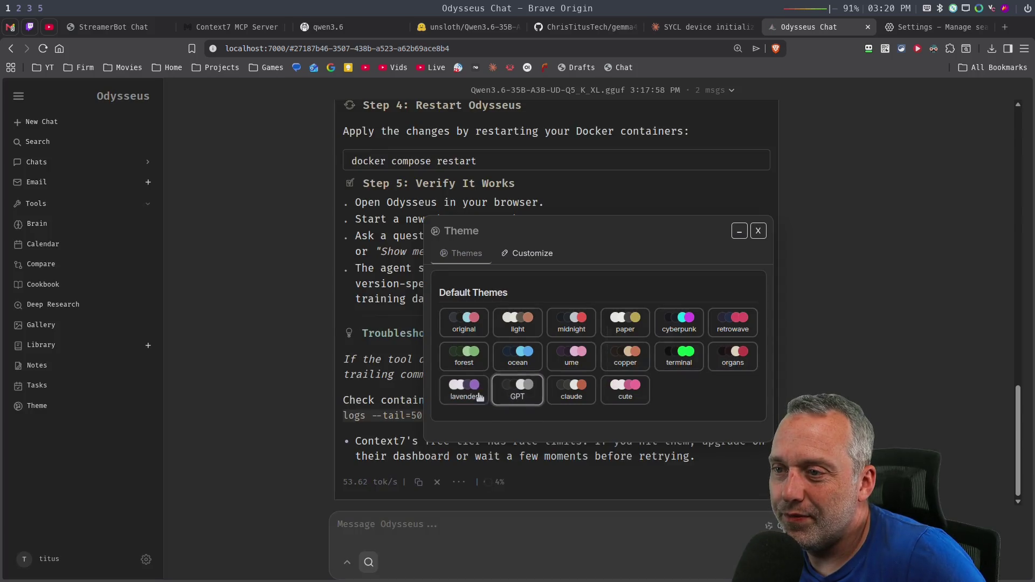
pyautogui.click(462, 392)
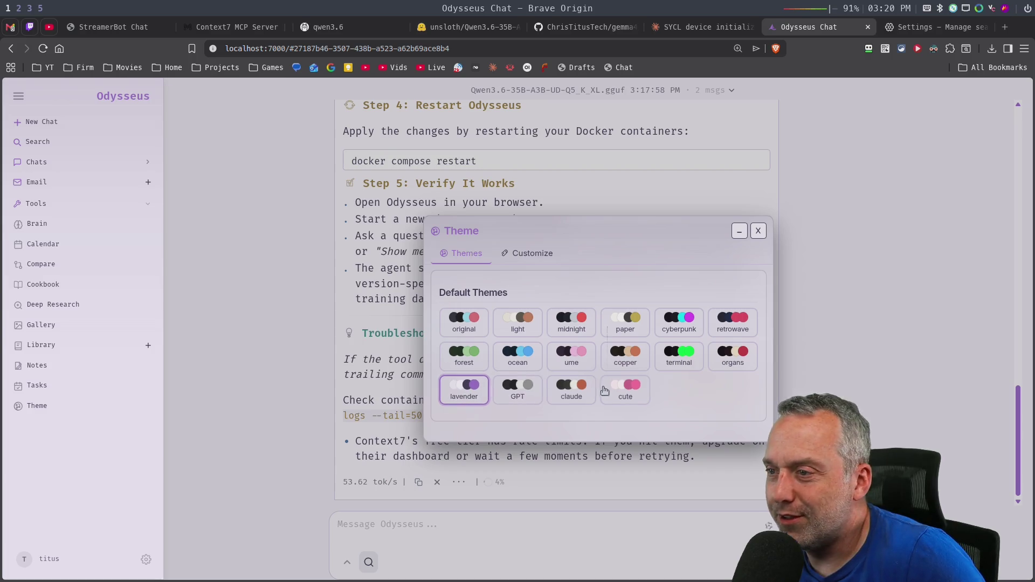
pyautogui.click(616, 392)
pyautogui.click(580, 393)
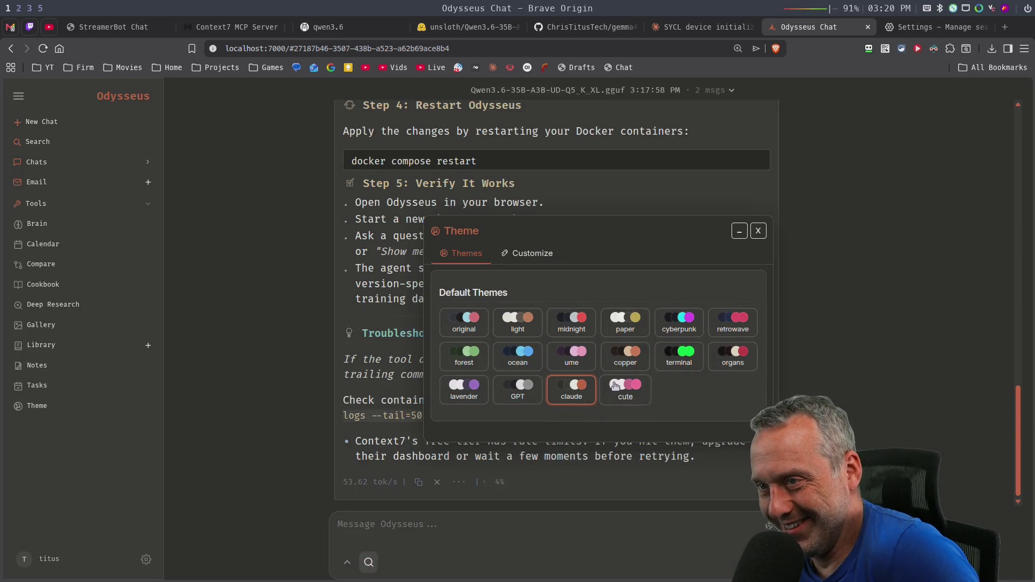
pyautogui.click(757, 231)
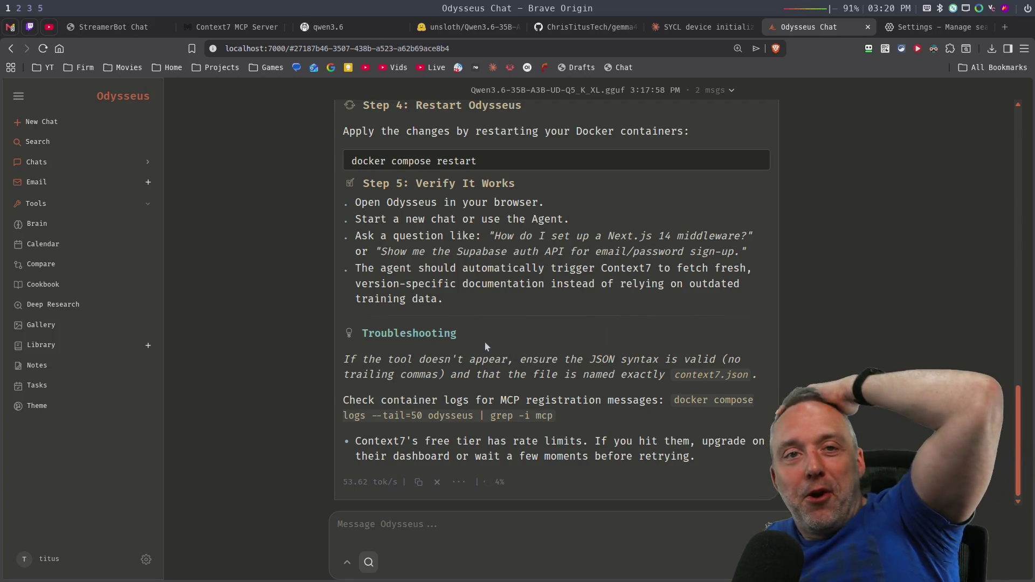
# - Switch to the StreamerBot Chat tab to show the live Twitch and YouTube chat feeds
pyautogui.click(123, 28)
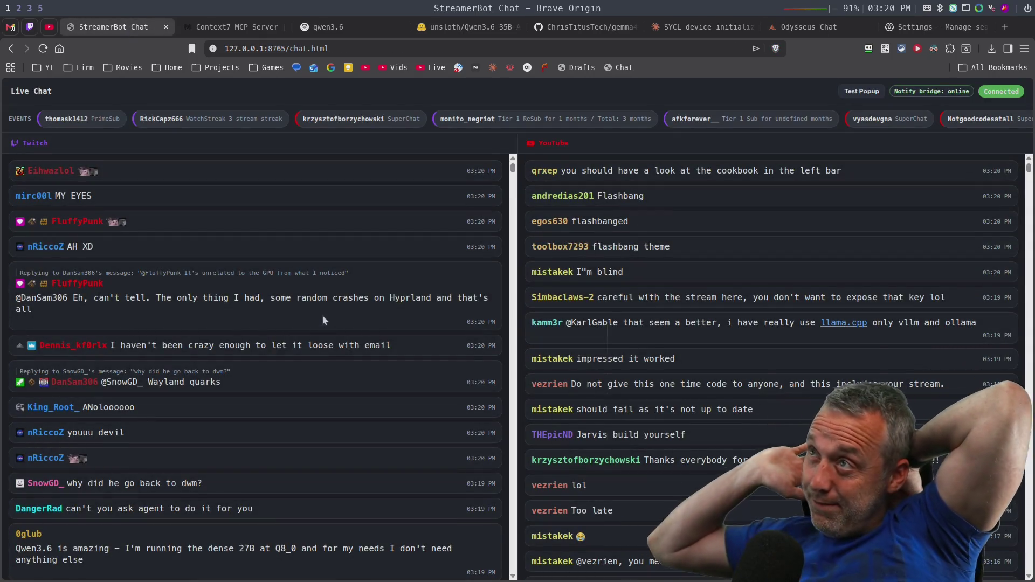